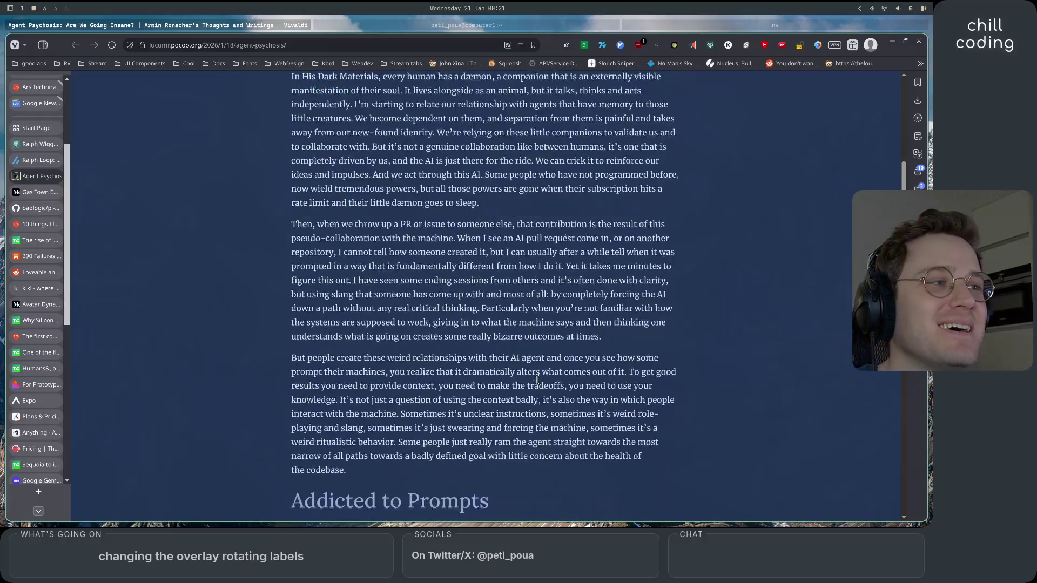
# - Scroll the Agent Psychosis article down through its closing paragraphs to the tags and copyright footer
pyautogui.scroll(-4, 536, 380)
pyautogui.scroll(-4, 536, 379)
pyautogui.scroll(-4, 536, 380)
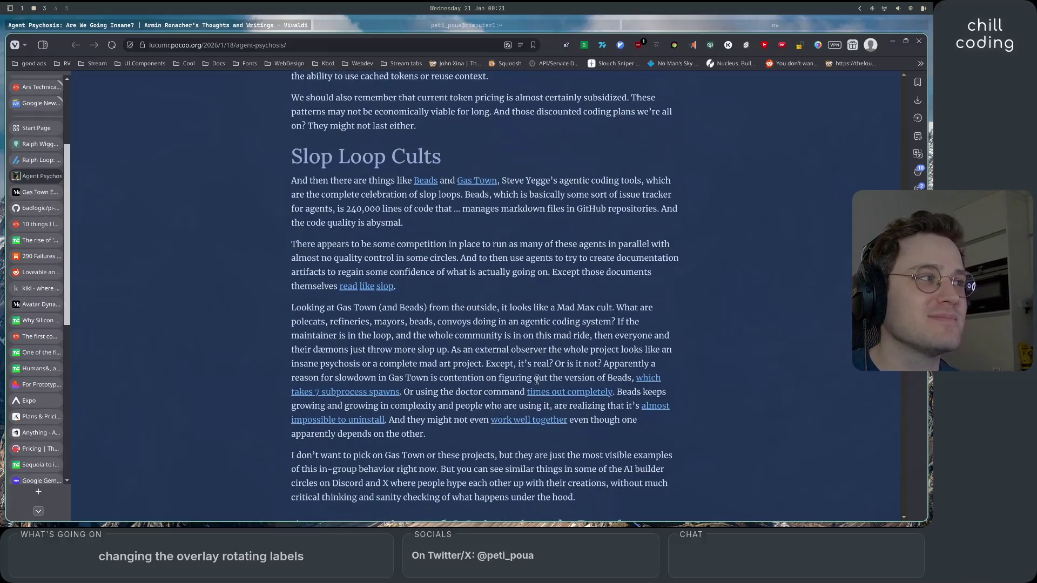
pyautogui.scroll(-4, 536, 380)
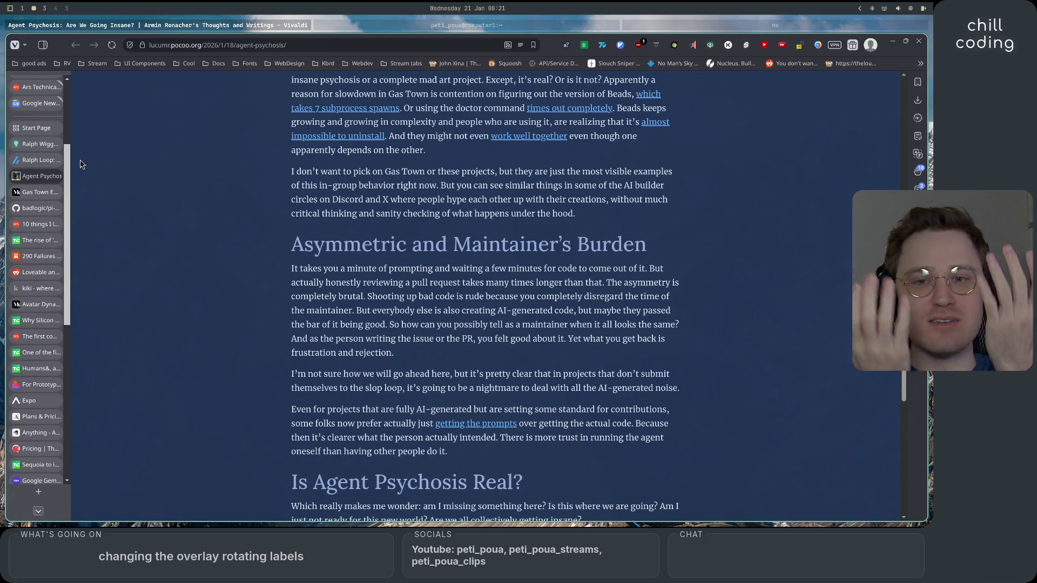
pyautogui.scroll(-5, 306, 346)
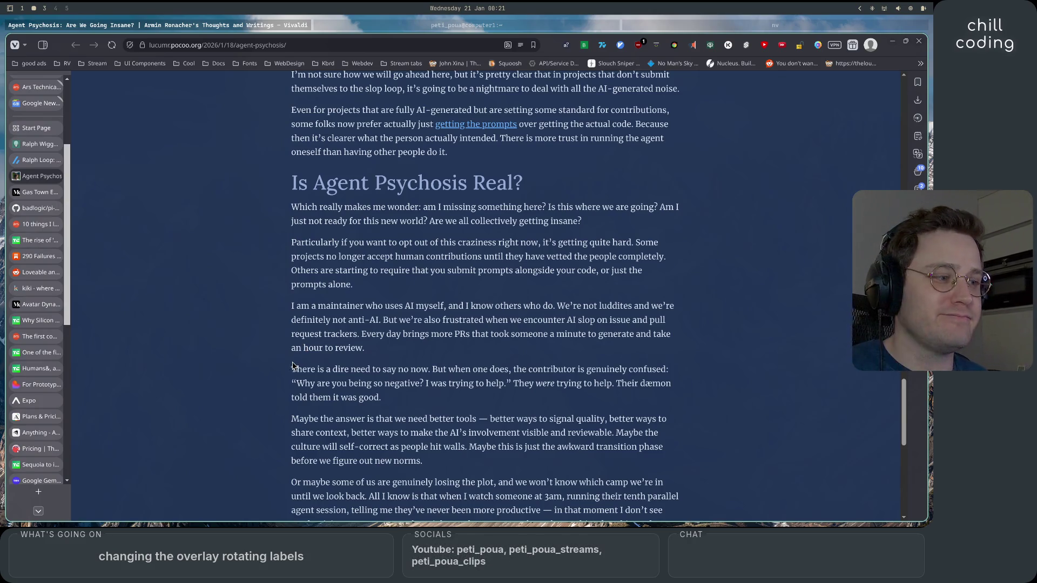
pyautogui.scroll(-5, 302, 388)
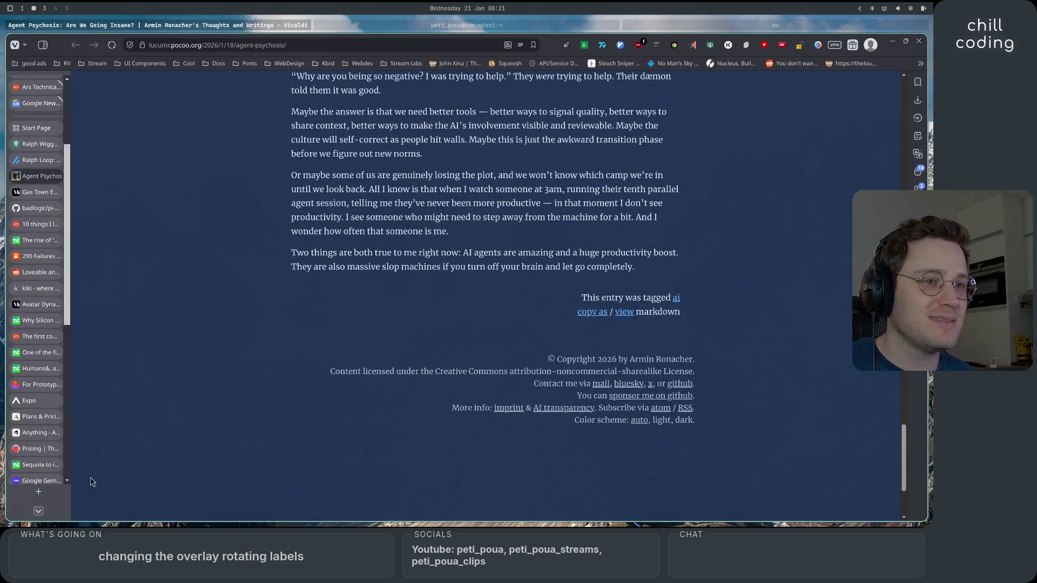
pyautogui.scroll(-5, 38, 475)
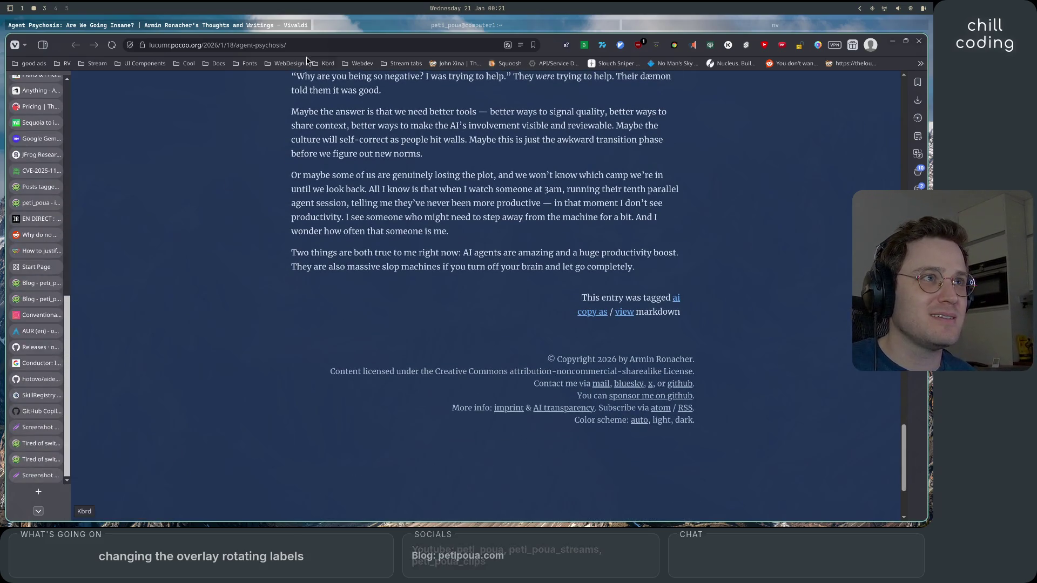
pyautogui.click(577, 25)
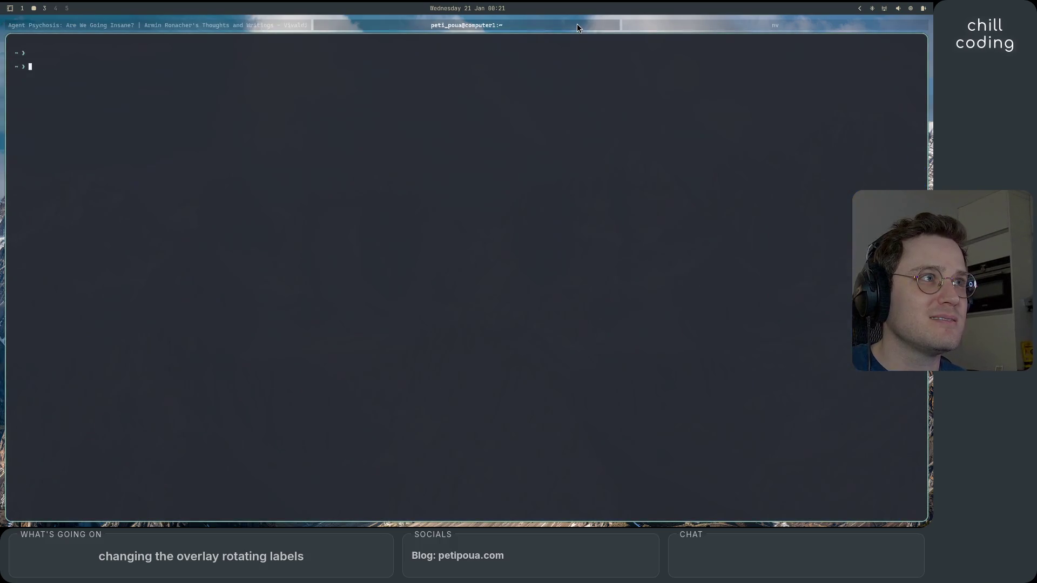
pyautogui.click(709, 25)
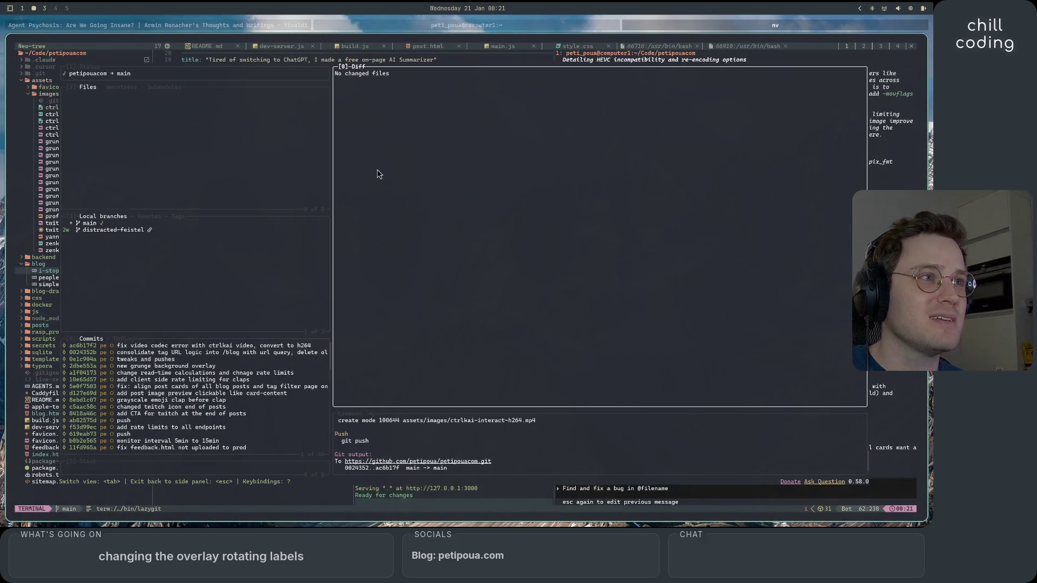
pyautogui.press('q')
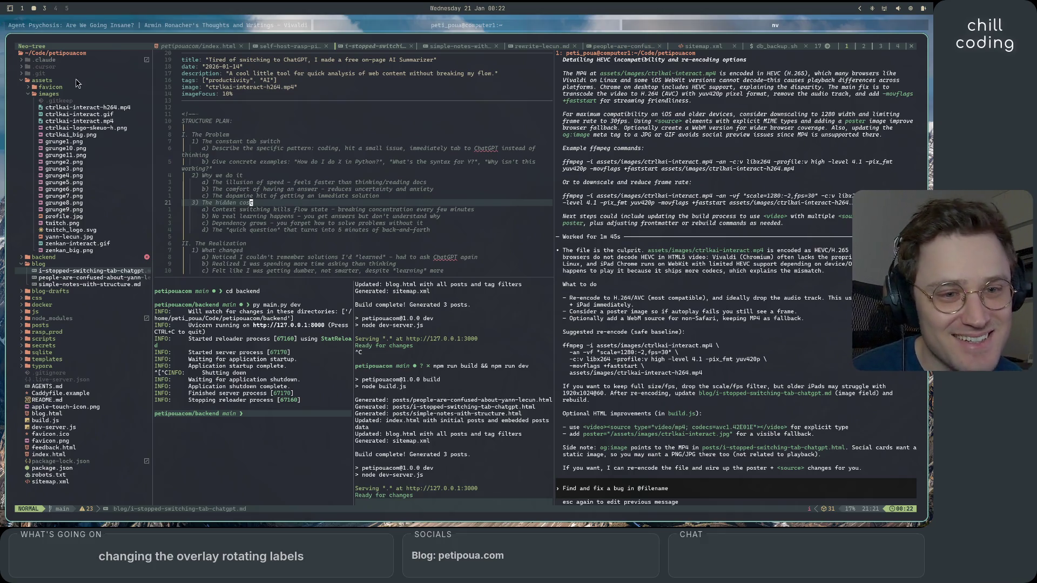
pyautogui.press('super+1')
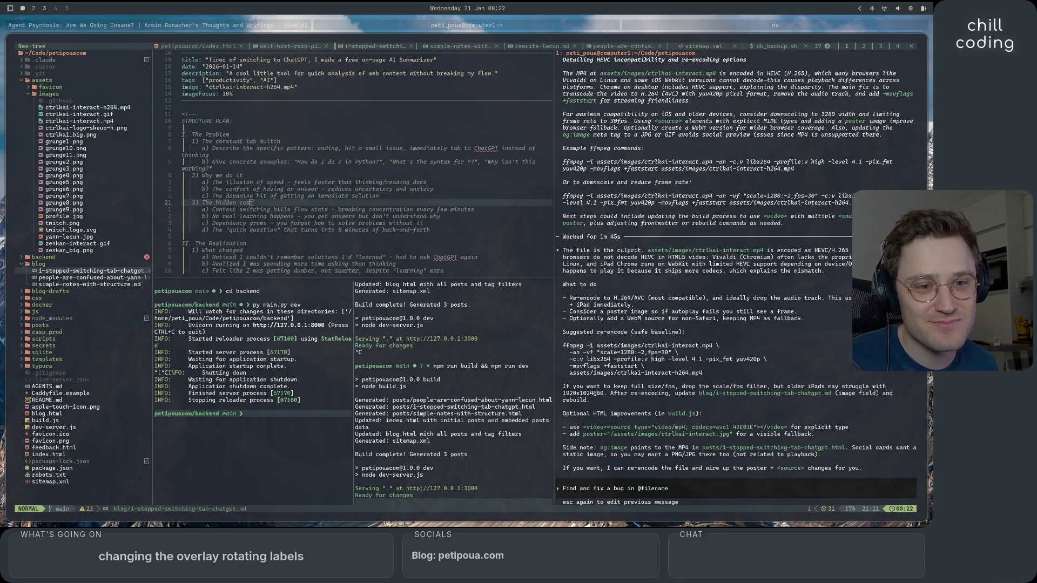
pyautogui.press('super+2')
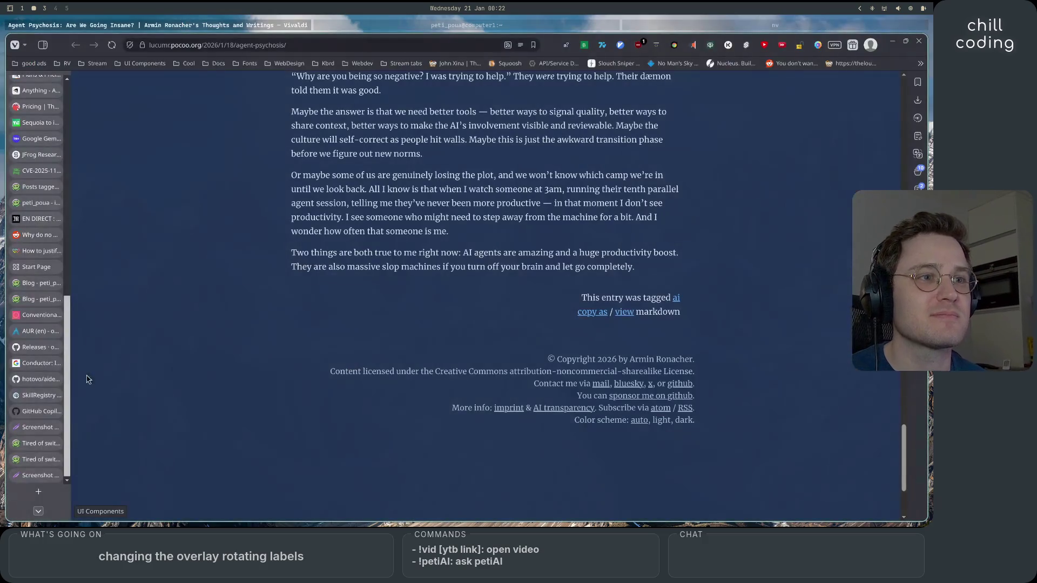
# - Load reddit.com/r/explainlikeimfive in a new tab
pyautogui.click(39, 492)
pyautogui.write('reddit.com/r/explainlikeimfive/')
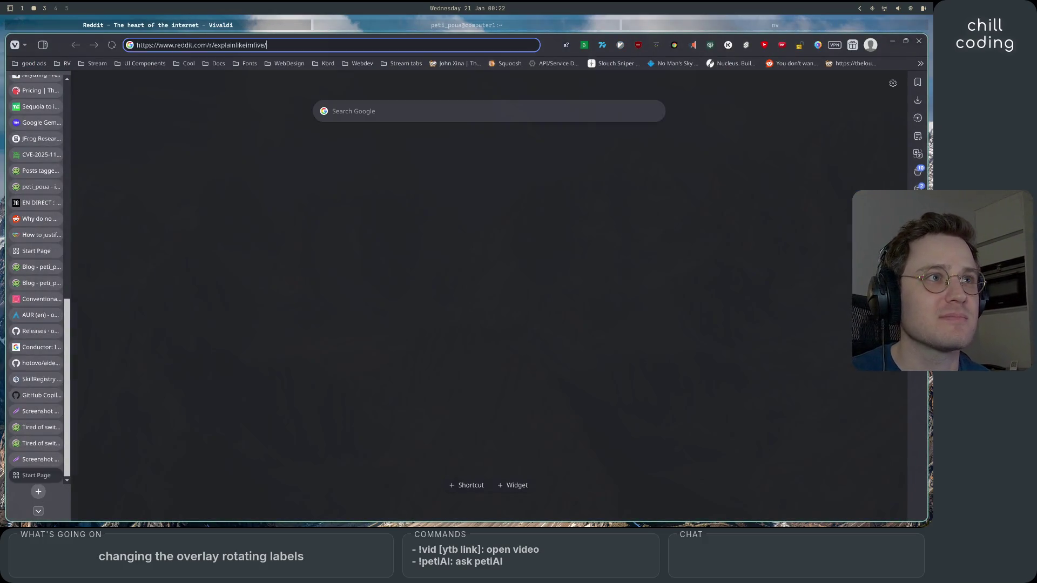
pyautogui.press('Return')
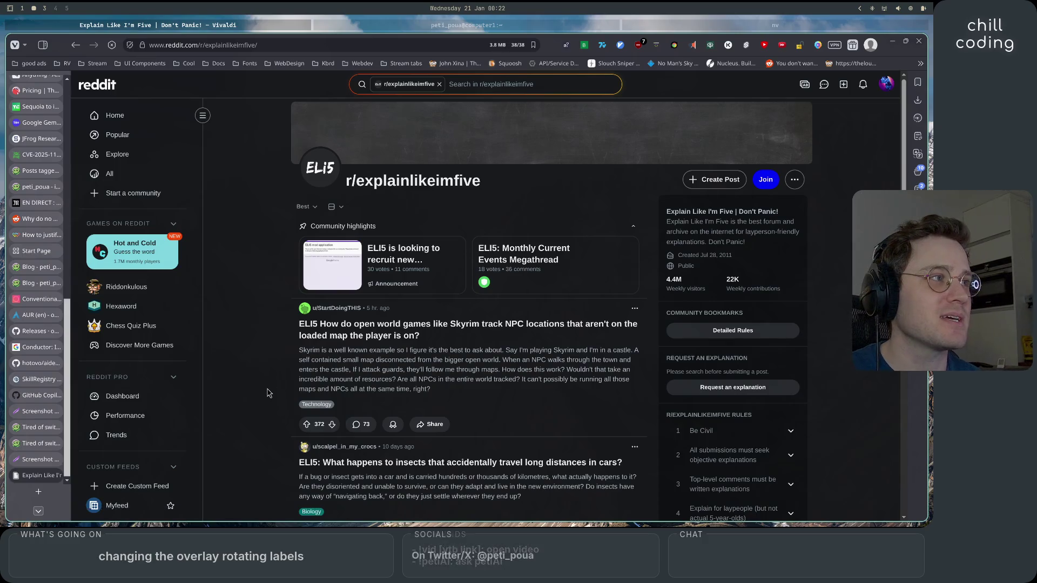
pyautogui.scroll(-4, 269, 399)
pyautogui.scroll(5, 274, 422)
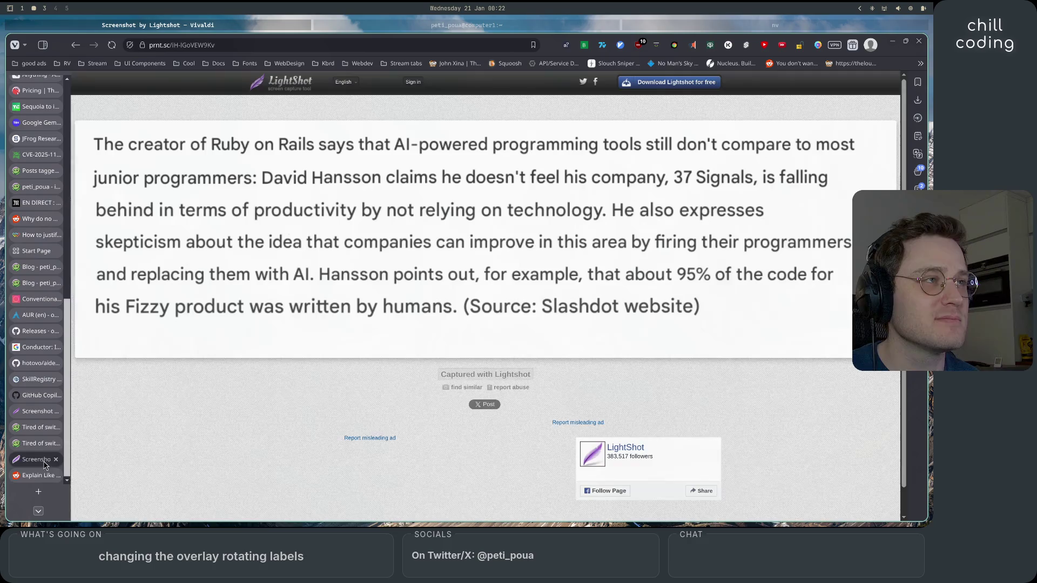
# - Glance at the Lightshot tab and terminals, then reach the local blog homepage via the ChatGPT post
pyautogui.click(38, 459)
pyautogui.click(657, 29)
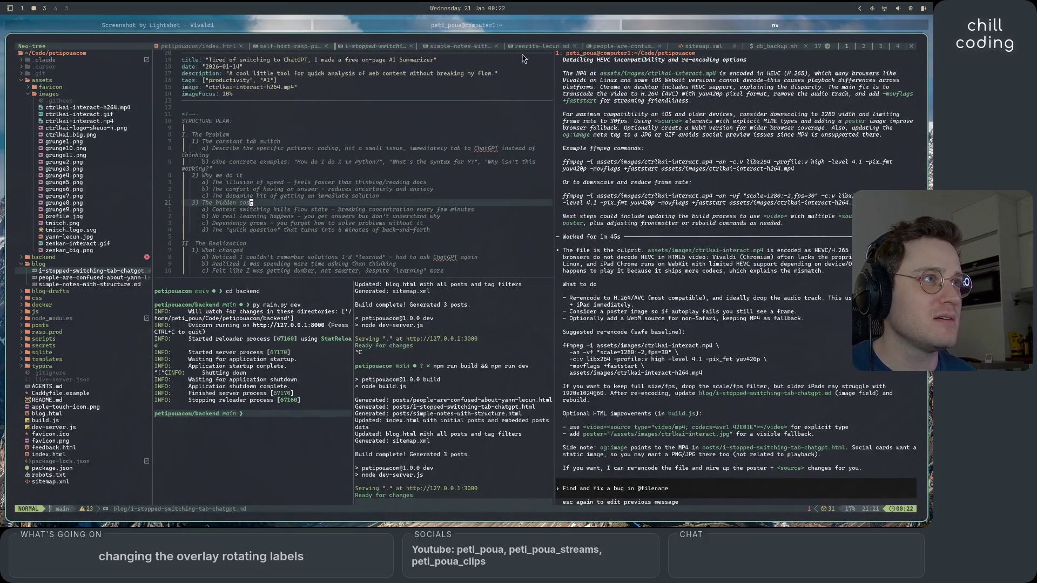
pyautogui.click(492, 25)
pyautogui.click(207, 18)
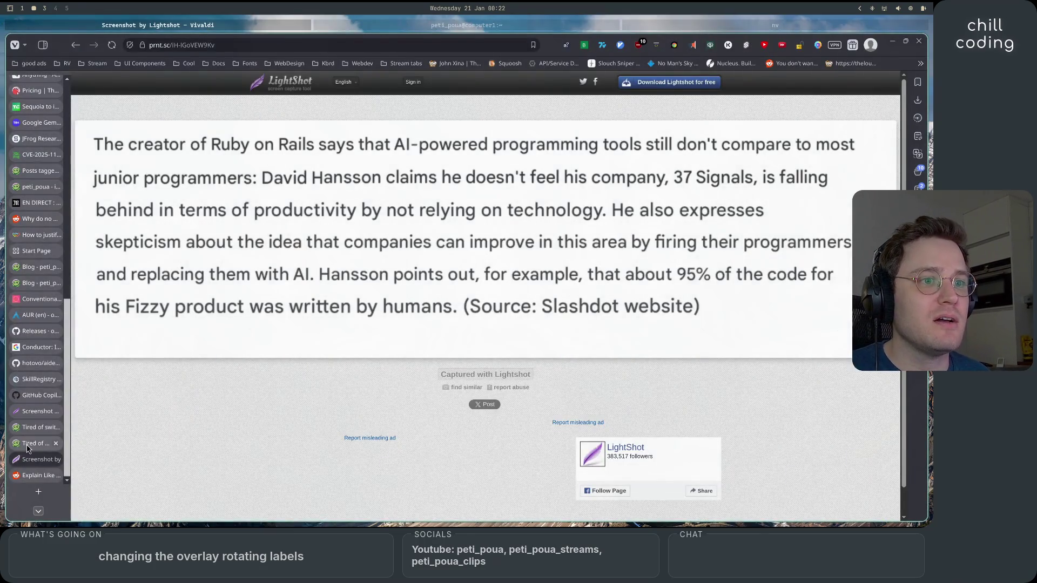
pyautogui.click(42, 443)
pyautogui.click(257, 90)
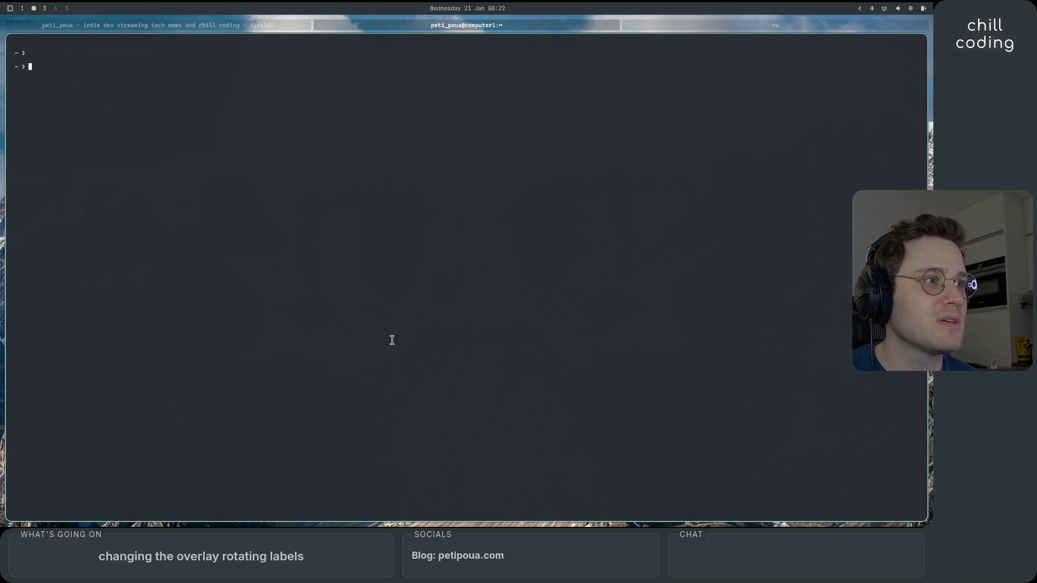
# - Stop the local dev server running in the editor terminal
pyautogui.click(695, 27)
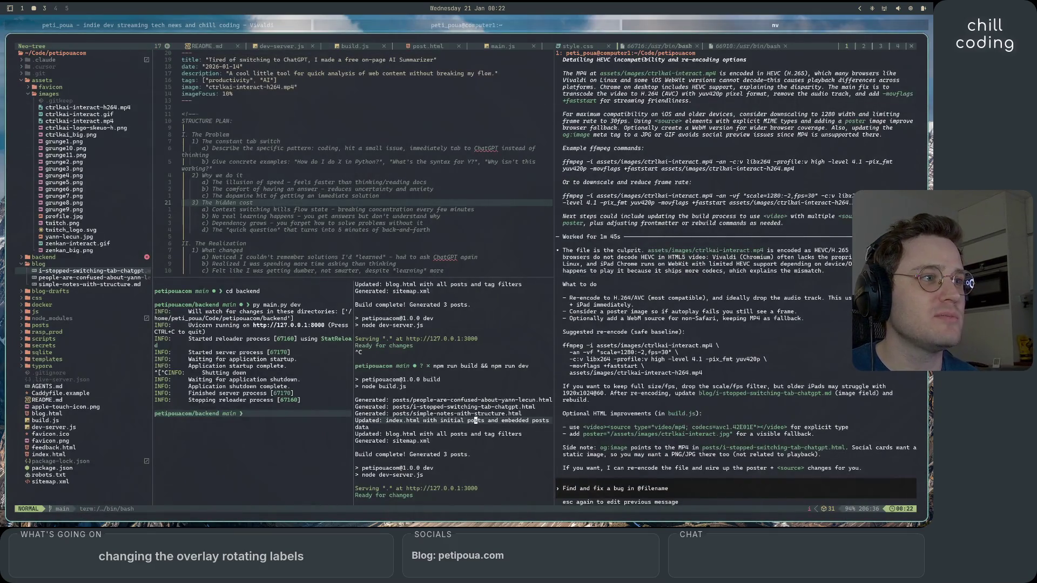
pyautogui.press('space')
pyautogui.press('g')
pyautogui.press('g')
pyautogui.press('q')
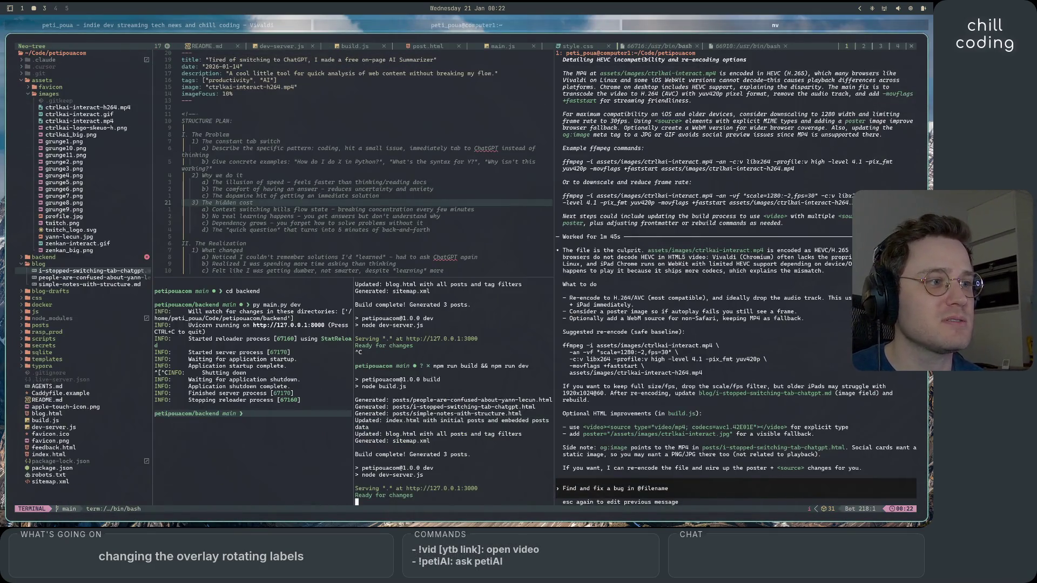
pyautogui.hotkey('ctrl', 'c')
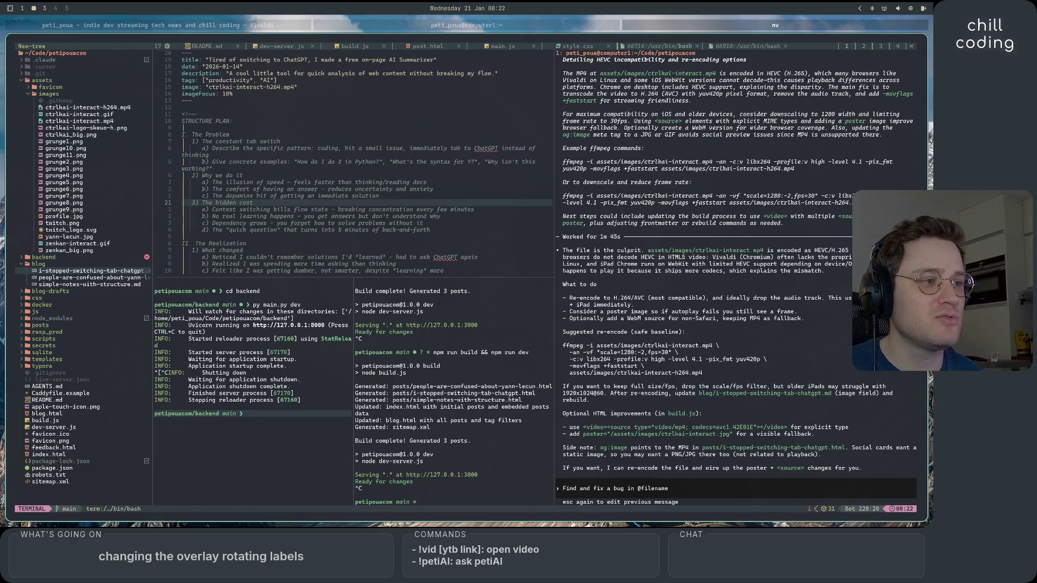
# - Run the ptp_petipouacom.sh deploy script from the scripts folder, entering the SSH key passphrase
pyautogui.write('cdscripts')
pyautogui.press('Return')
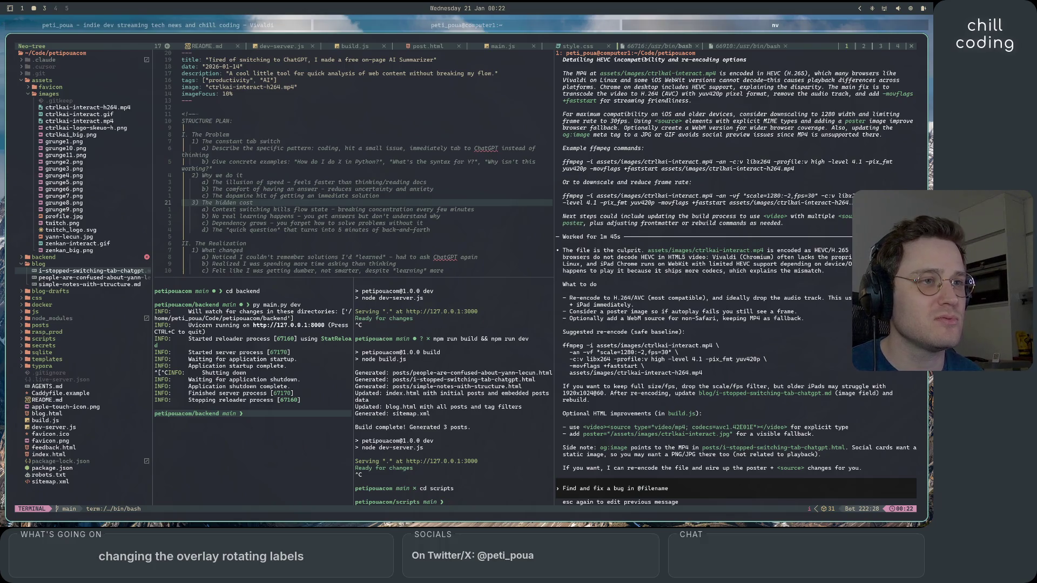
pyautogui.write('bash pt')
pyautogui.press('Tab')
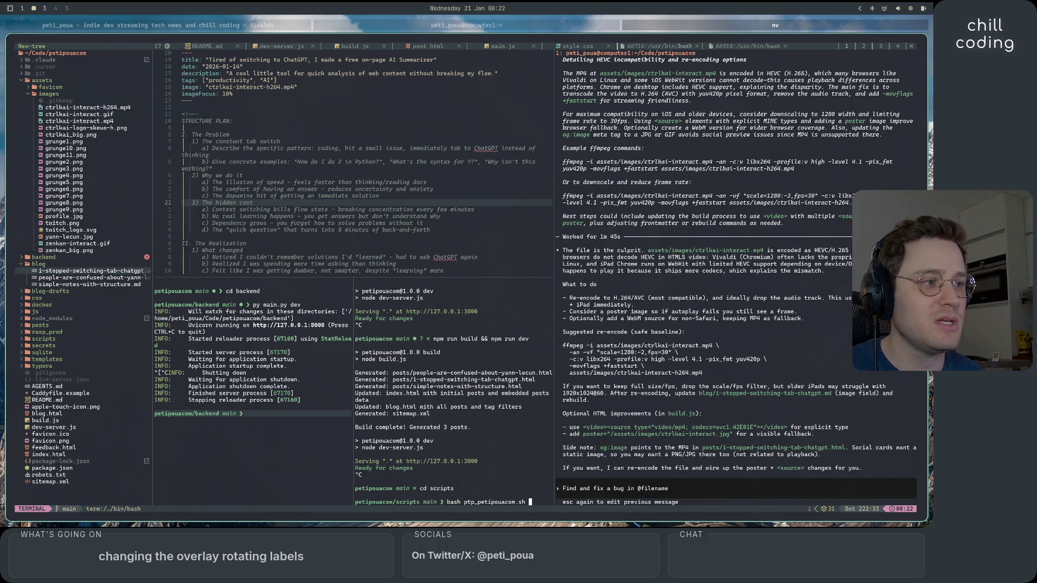
pyautogui.press('Return')
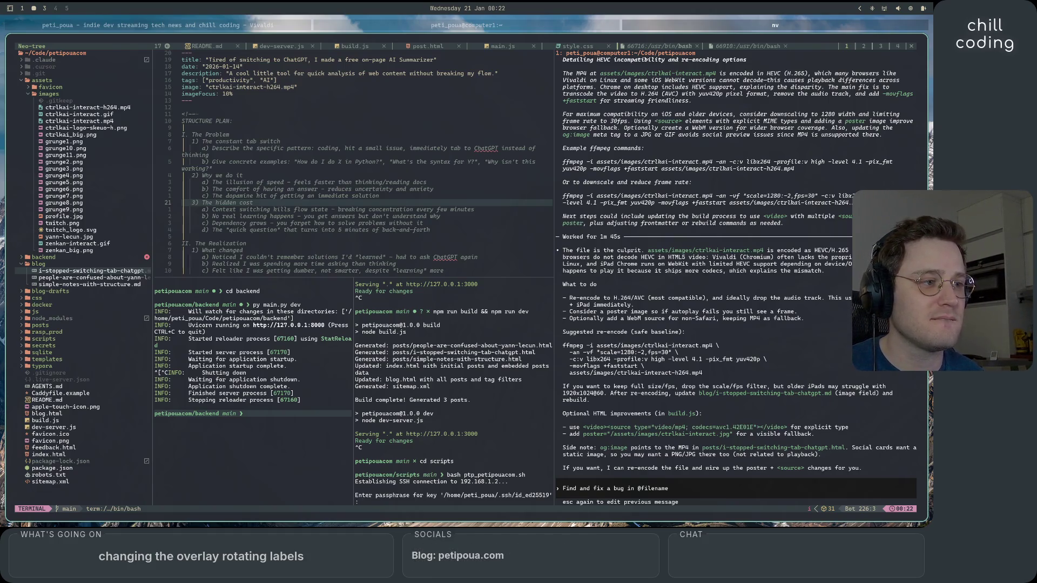
pyautogui.press('Return')
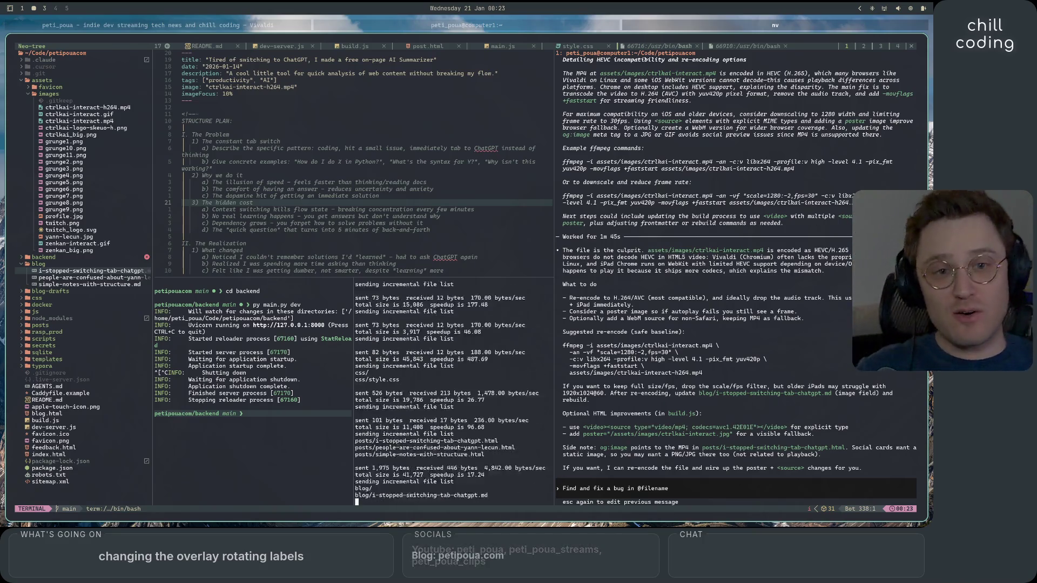
# - Open the copied prnt.sc Lightshot screenshot link in a new Vivaldi tab
pyautogui.press('super+1')
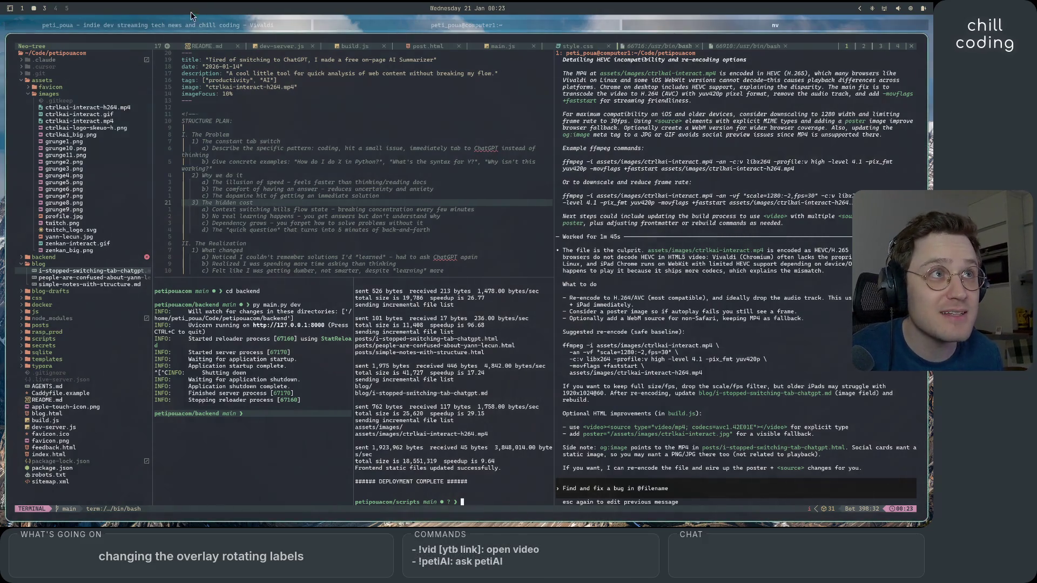
pyautogui.press('super+2')
pyautogui.click(38, 491)
pyautogui.hotkey('ctrl', 'v')
pyautogui.press('Return')
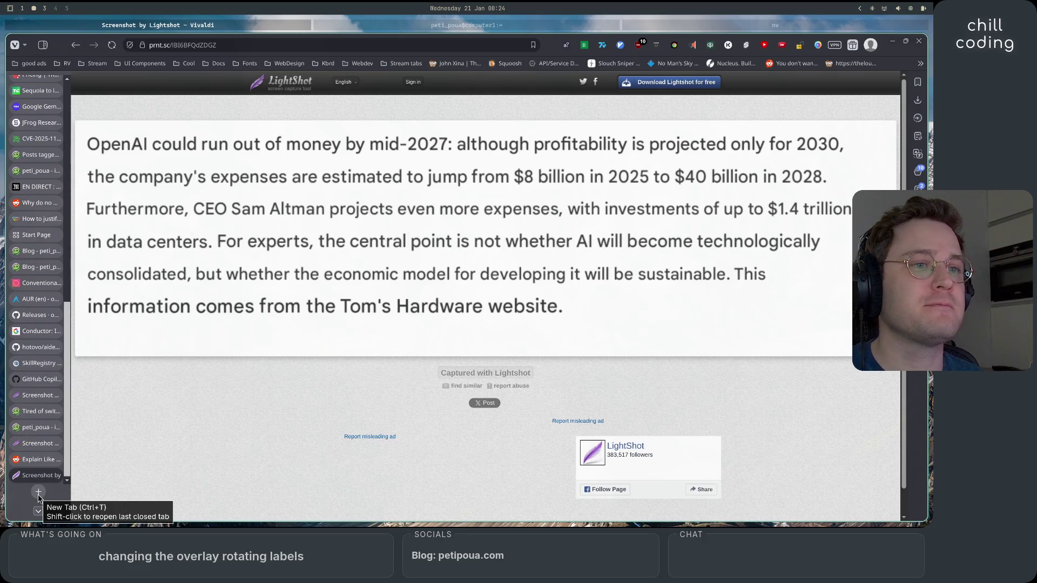
# - Search 'openai revenues' and scroll OpenAI's article to the revenue growth paragraph and charts
pyautogui.click(38, 492)
pyautogui.write('openai')
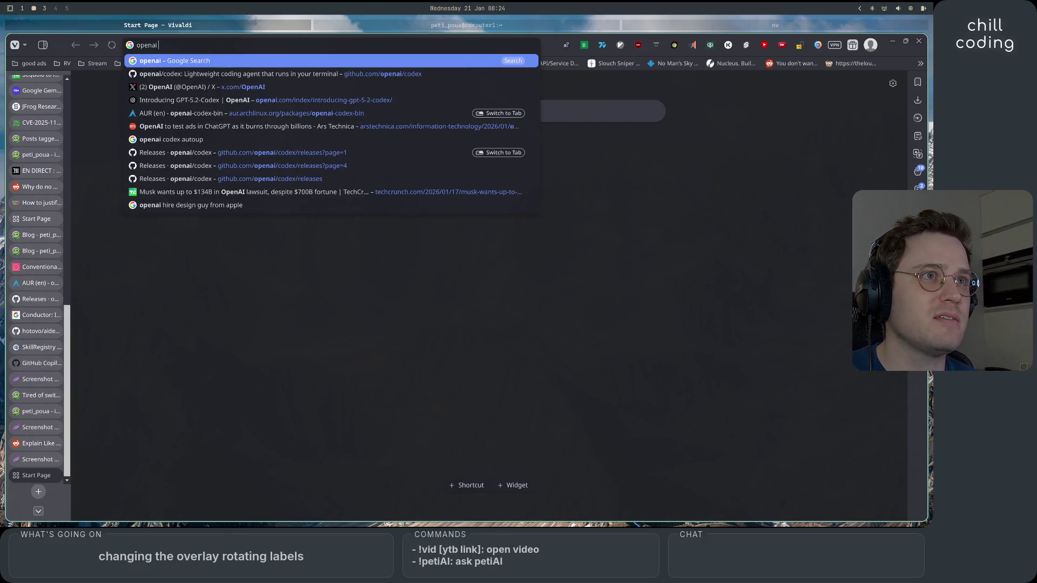
pyautogui.write(' revenu')
pyautogui.write('es')
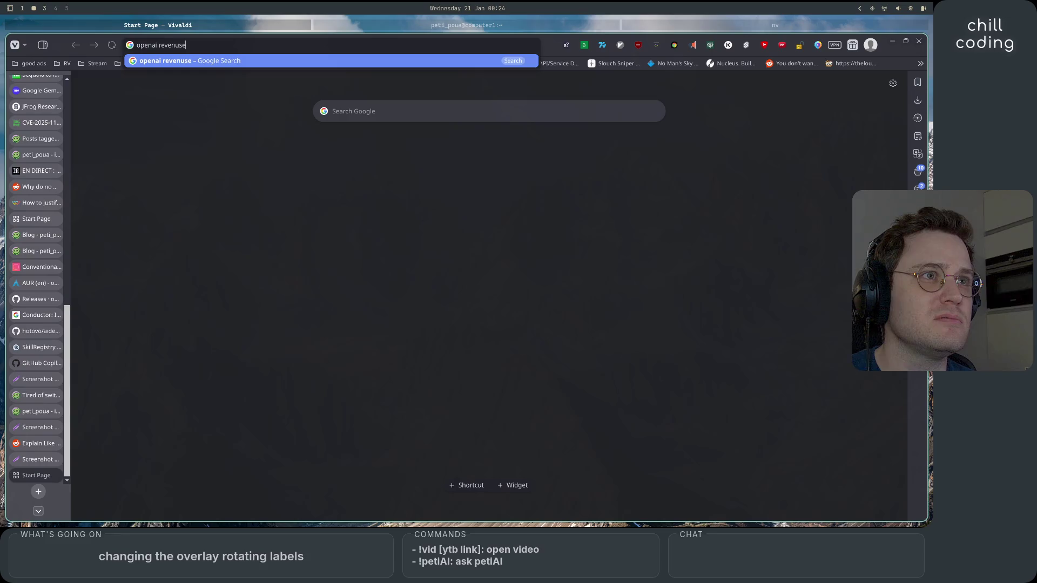
pyautogui.press('Return')
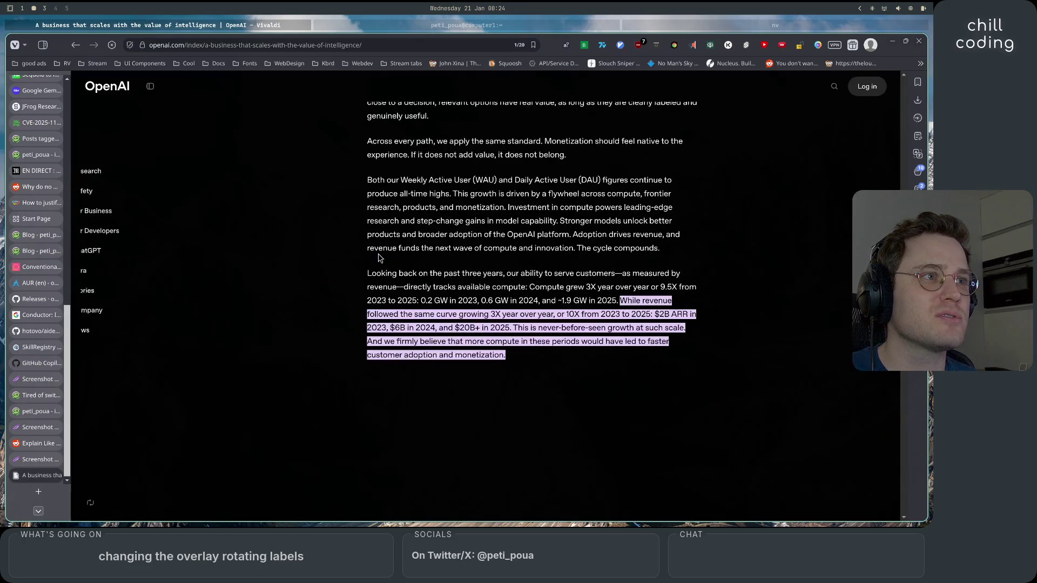
pyautogui.scroll(3, 318, 423)
pyautogui.scroll(10, 318, 423)
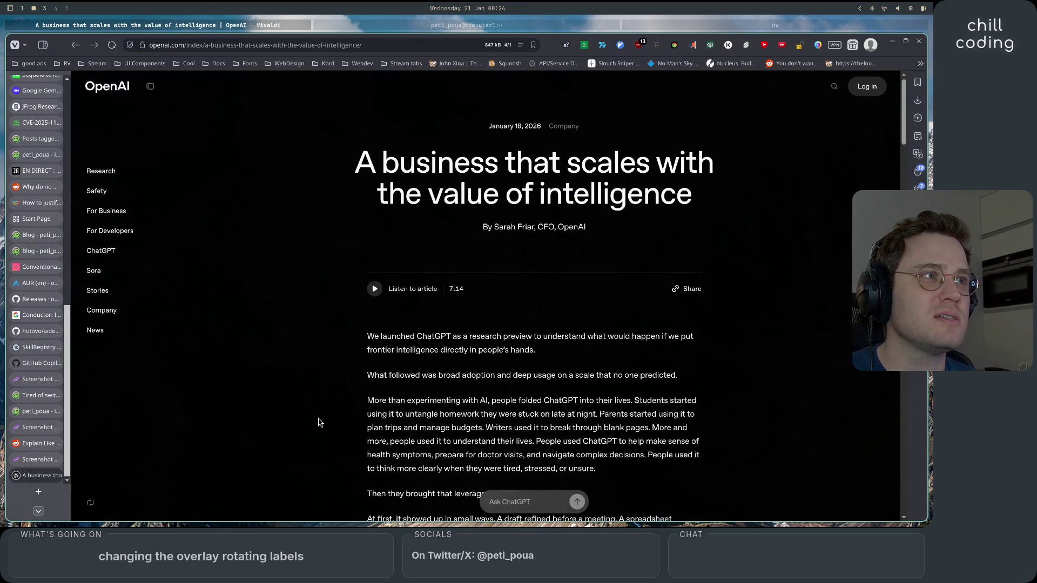
pyautogui.scroll(-10, 318, 423)
pyautogui.scroll(-5, 318, 422)
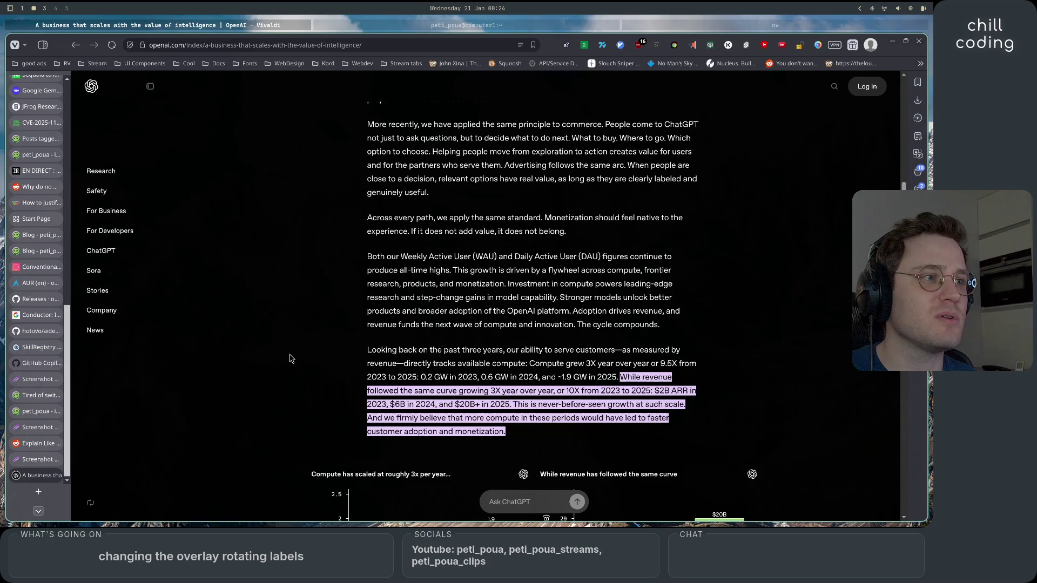
pyautogui.scroll(-3, 301, 190)
pyautogui.scroll(-2, 652, 295)
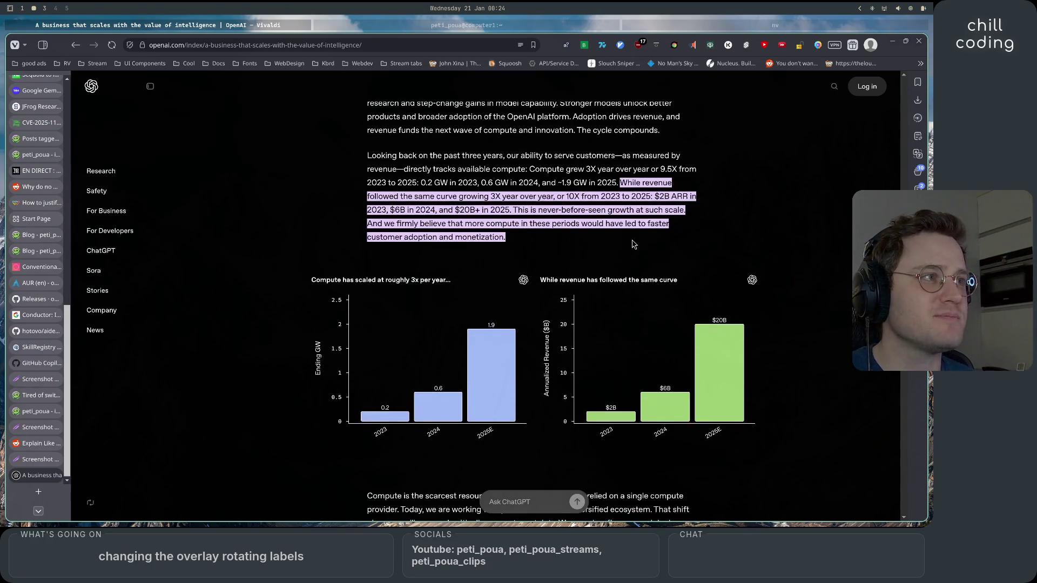
# - Highlight lines of the revenue paragraph and the 2023–2025 compute figures while reading
pyautogui.moveTo(620, 183); pyautogui.dragTo(707, 187)
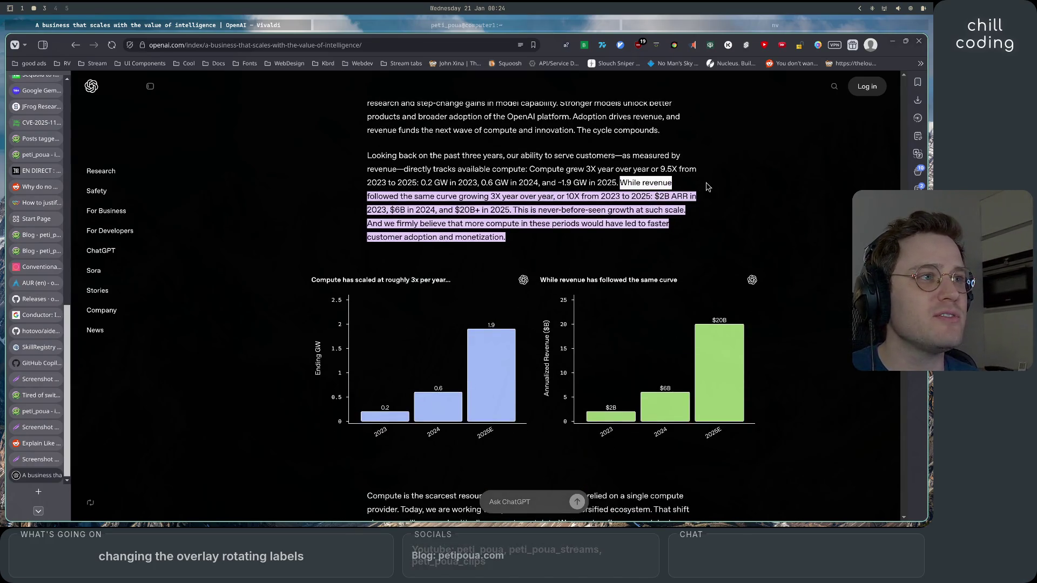
pyautogui.click(403, 158)
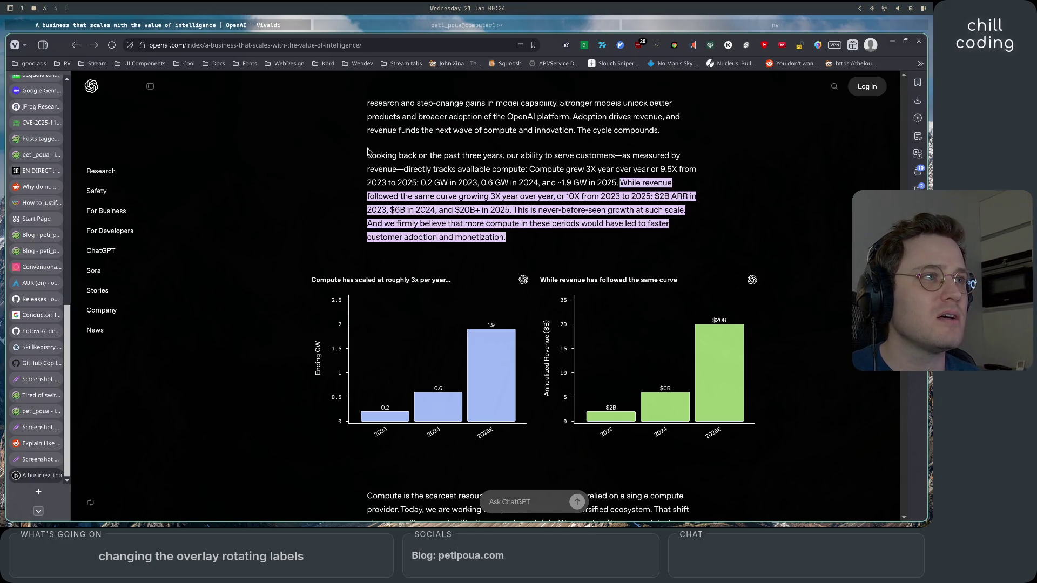
pyautogui.moveTo(370, 156); pyautogui.dragTo(628, 158)
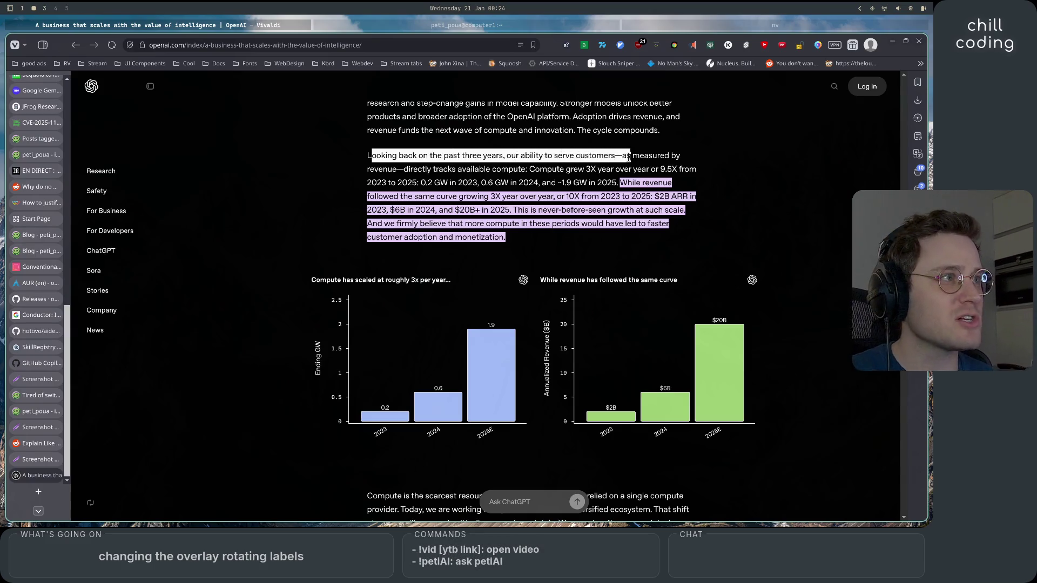
pyautogui.moveTo(629, 157)
pyautogui.mouseDown()
pyautogui.moveTo(414, 168)
pyautogui.moveTo(695, 170)
pyautogui.mouseUp()
pyautogui.click(537, 165)
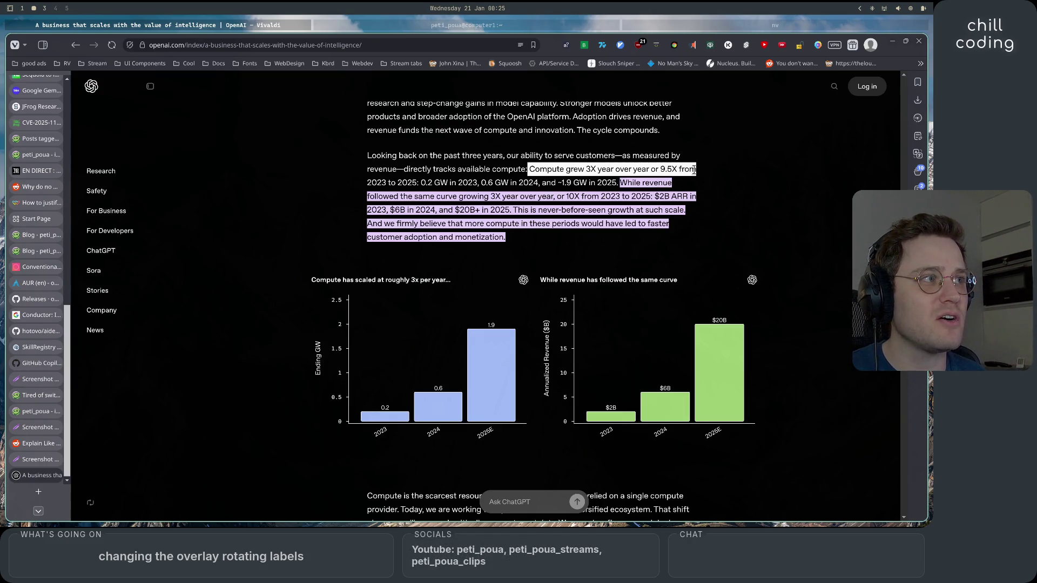
pyautogui.click(698, 195)
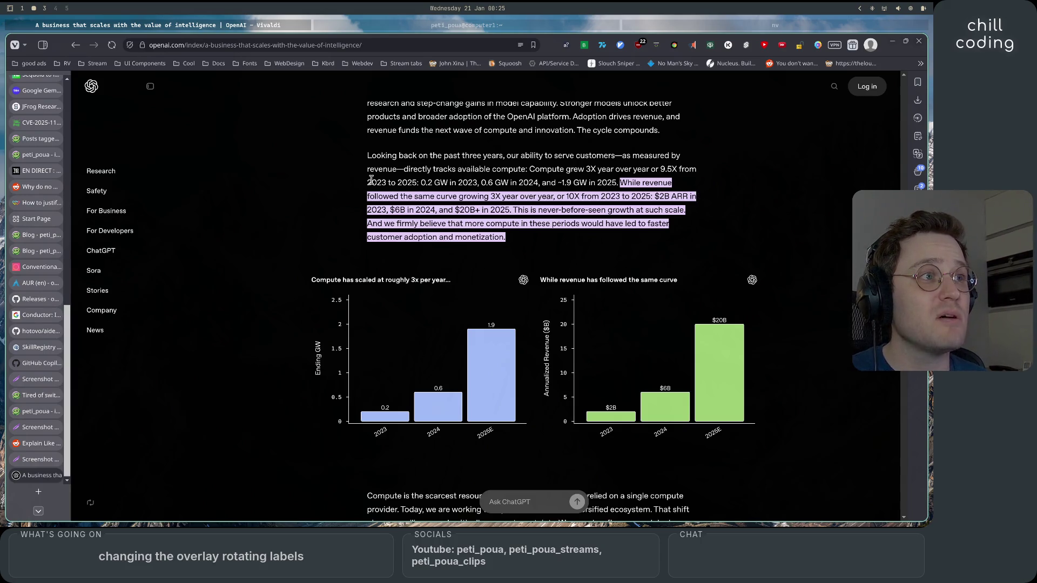
pyautogui.moveTo(371, 182); pyautogui.dragTo(417, 183)
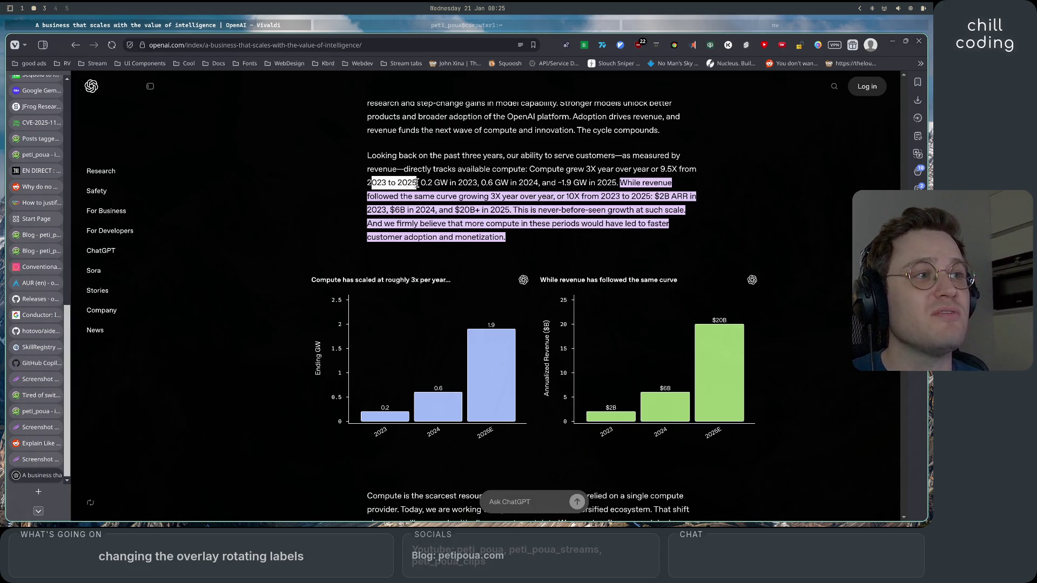
pyautogui.click(417, 183)
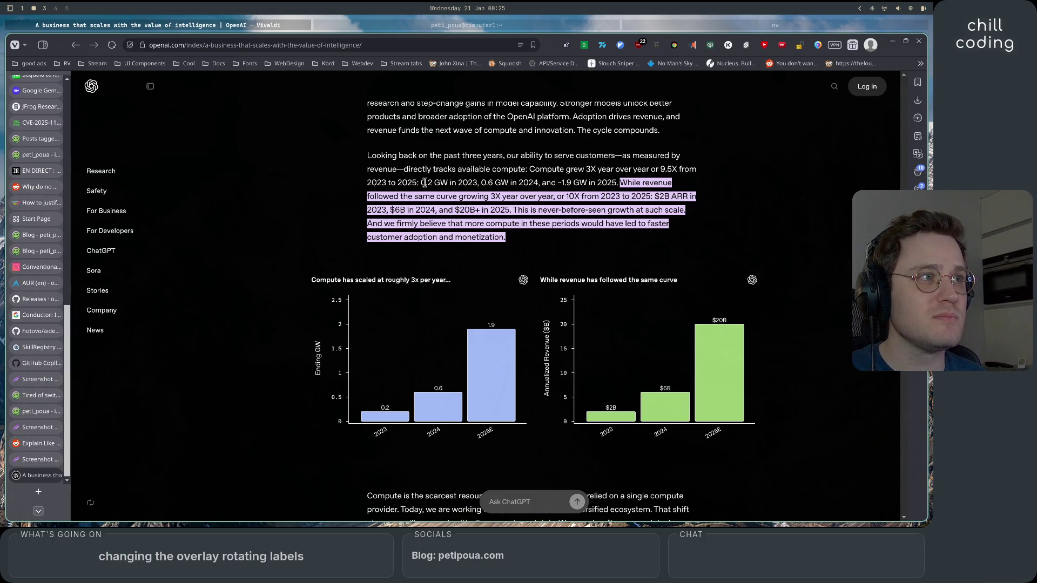
pyautogui.moveTo(426, 183); pyautogui.dragTo(621, 180)
pyautogui.click(621, 179)
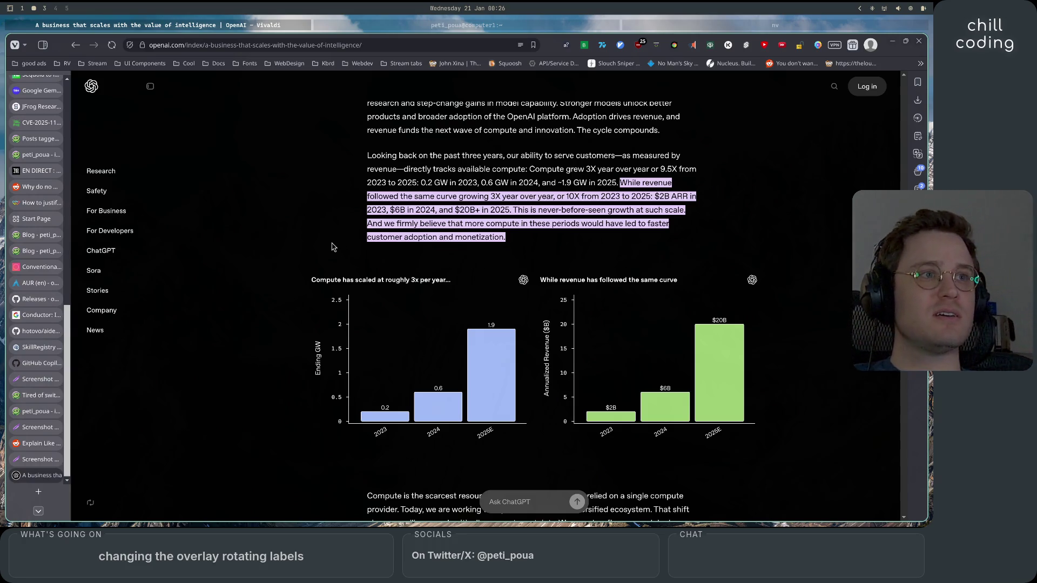
# - Scroll past the compute and revenue charts to the article's closing paragraphs, tags and author
pyautogui.scroll(-3, 326, 272)
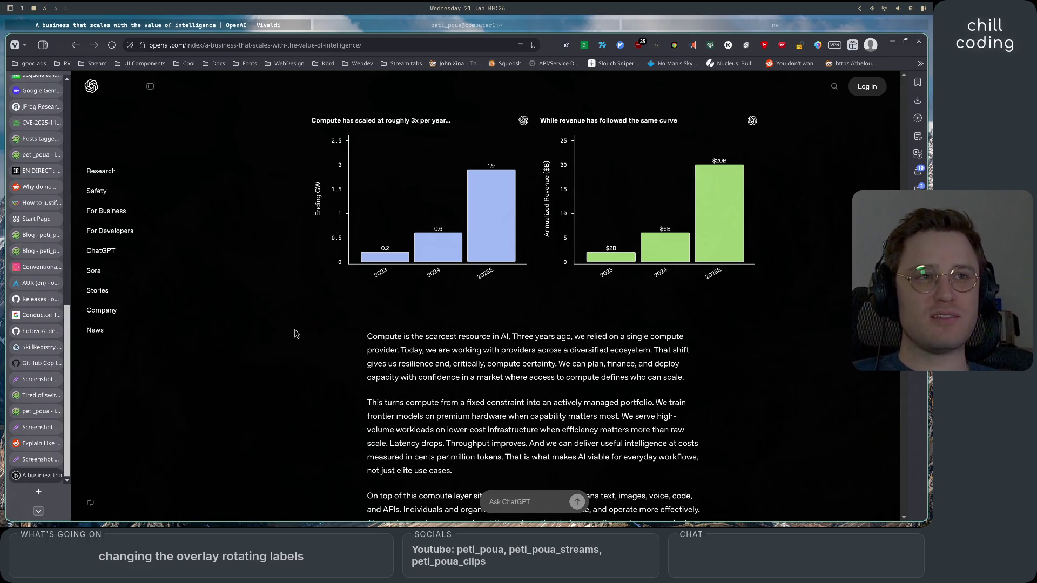
pyautogui.scroll(-5, 295, 333)
pyautogui.scroll(-5, 295, 333)
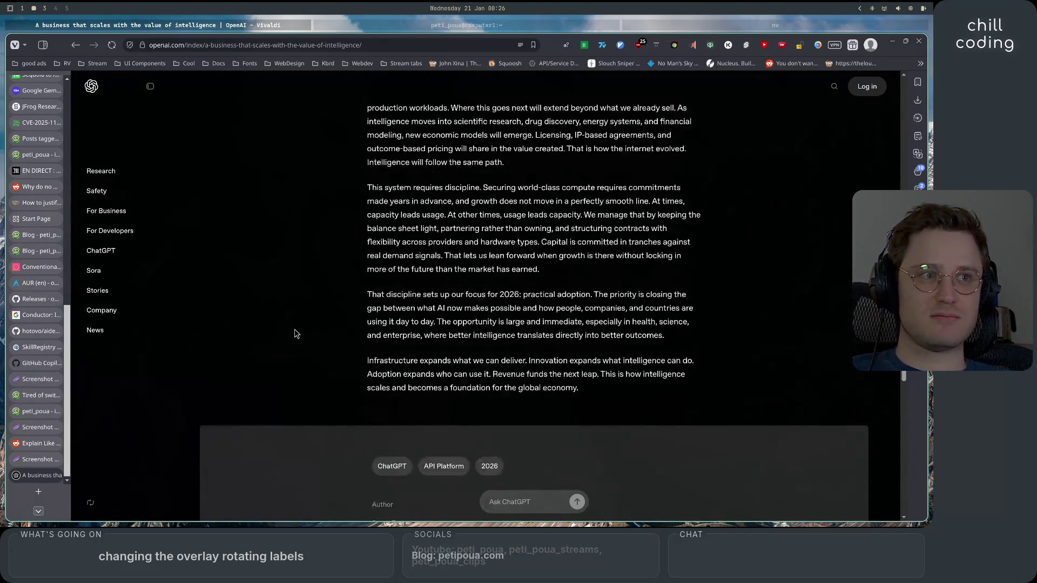
pyautogui.scroll(-6, 296, 333)
pyautogui.scroll(2, 295, 334)
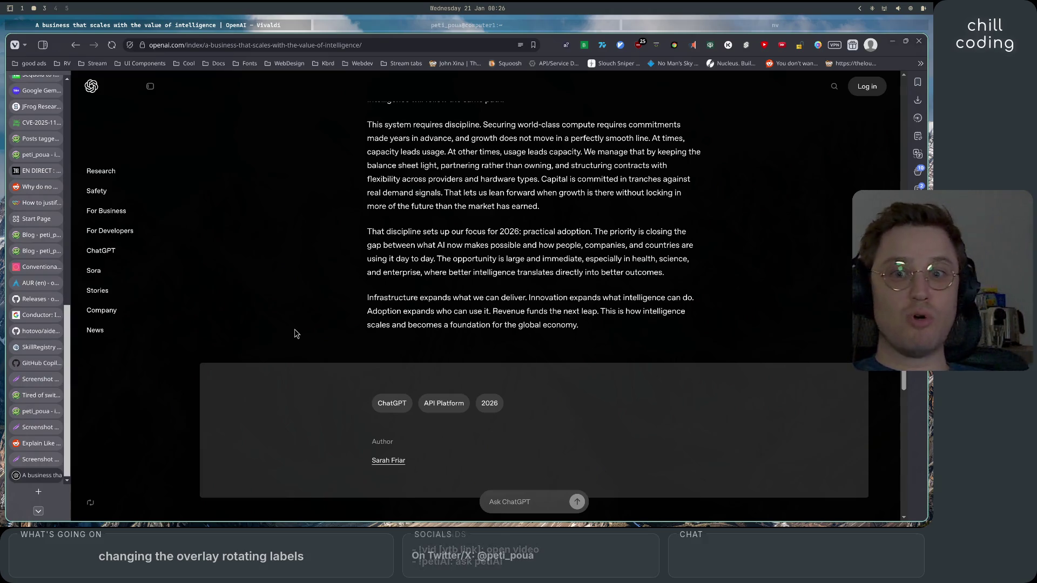
# - Search 'revenue of google 2025' in a new tab
pyautogui.click(40, 491)
pyautogui.write('revenue of googlu')
pyautogui.press('BackSpace')
pyautogui.write('e 2025')
pyautogui.press('Return')
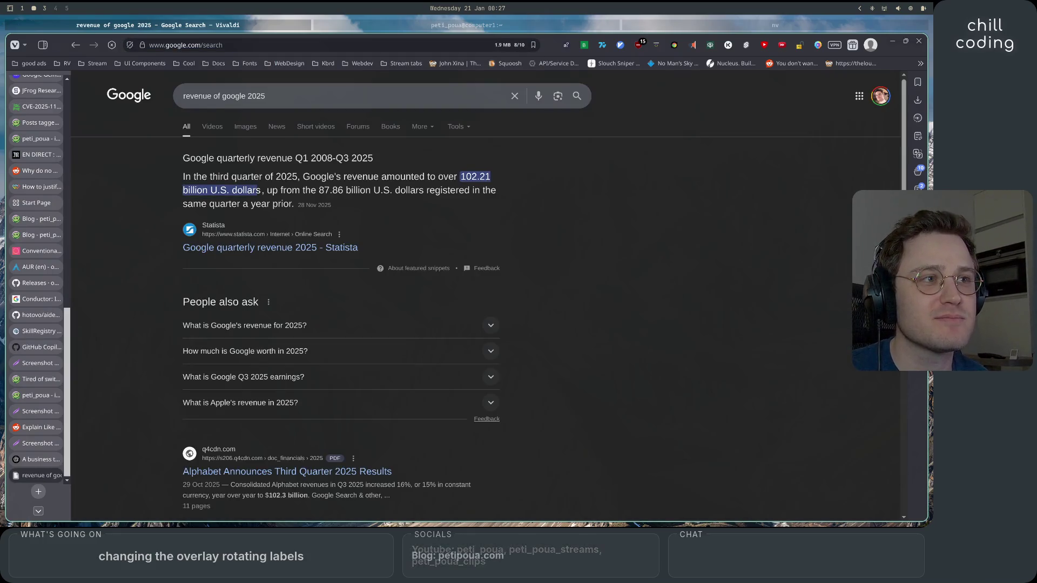
# - Highlight the 102.21 billion Q3 2025 snippet and the Alphabet result's $102.3 billion line
pyautogui.moveTo(190, 174); pyautogui.dragTo(436, 179)
pyautogui.click(437, 178)
pyautogui.moveTo(302, 177); pyautogui.dragTo(495, 184)
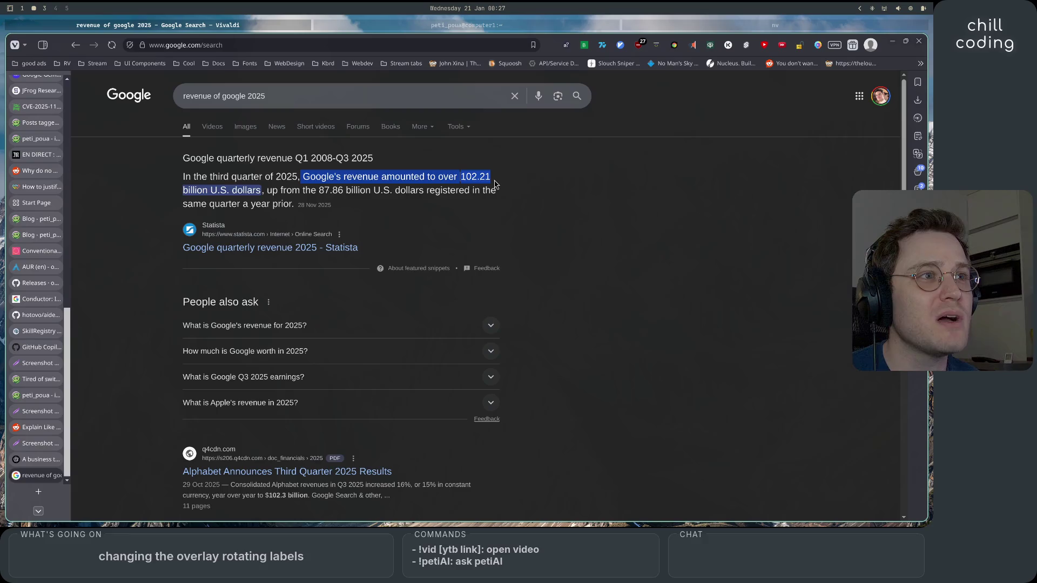
pyautogui.click(559, 210)
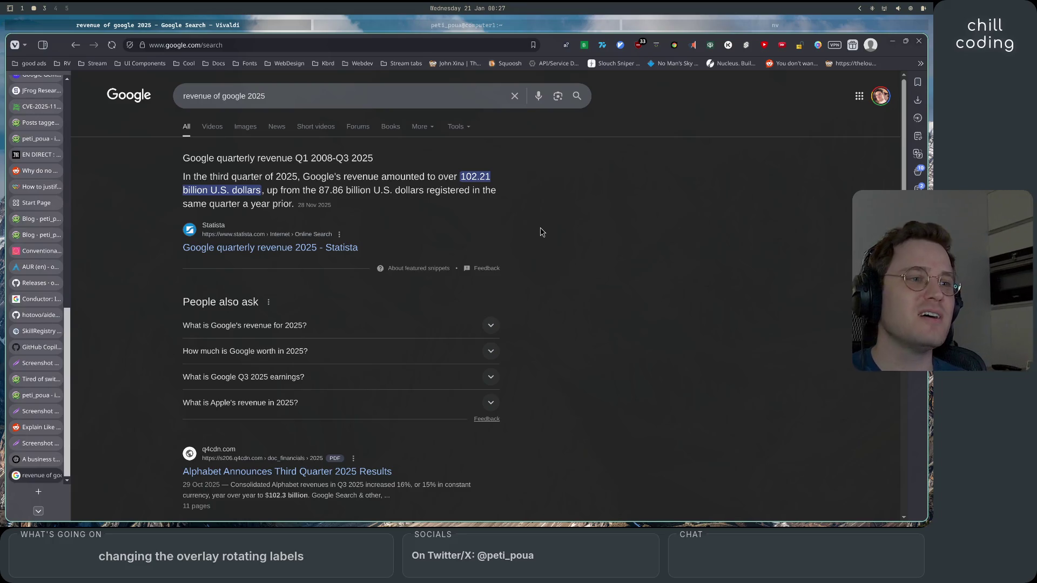
pyautogui.scroll(-3, 542, 232)
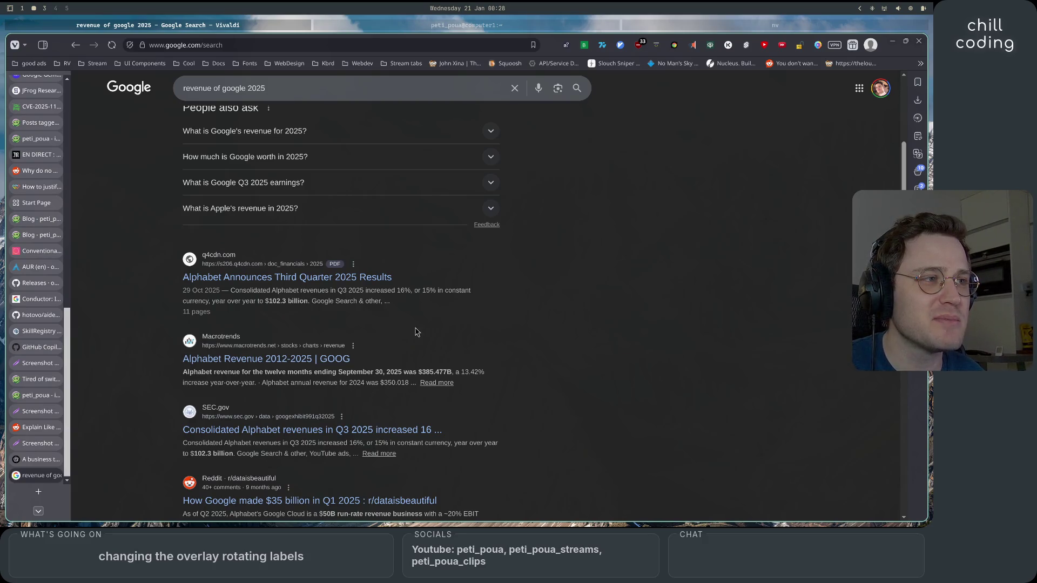
pyautogui.moveTo(212, 303); pyautogui.dragTo(420, 305)
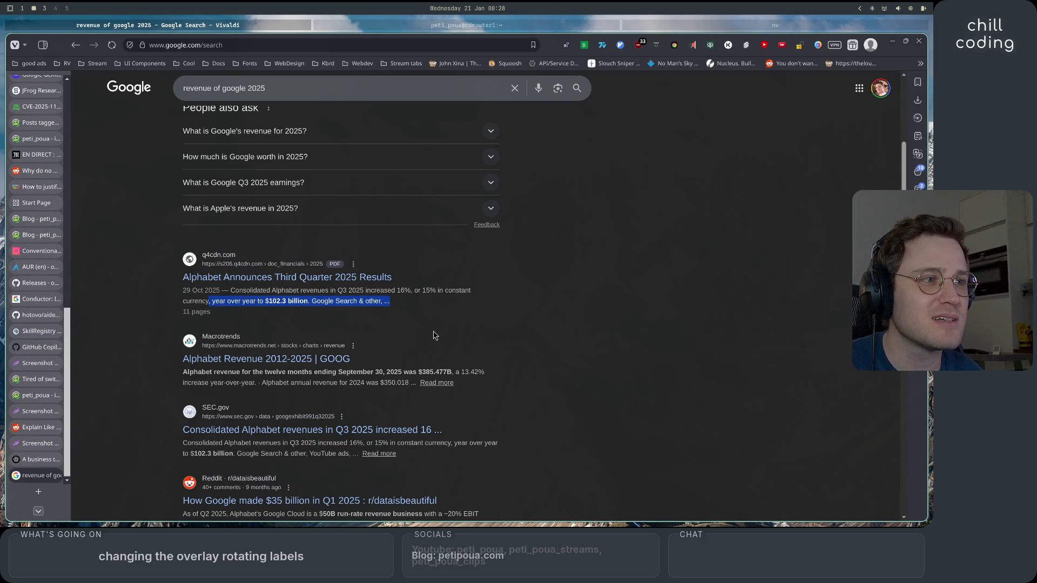
pyautogui.scroll(3, 434, 335)
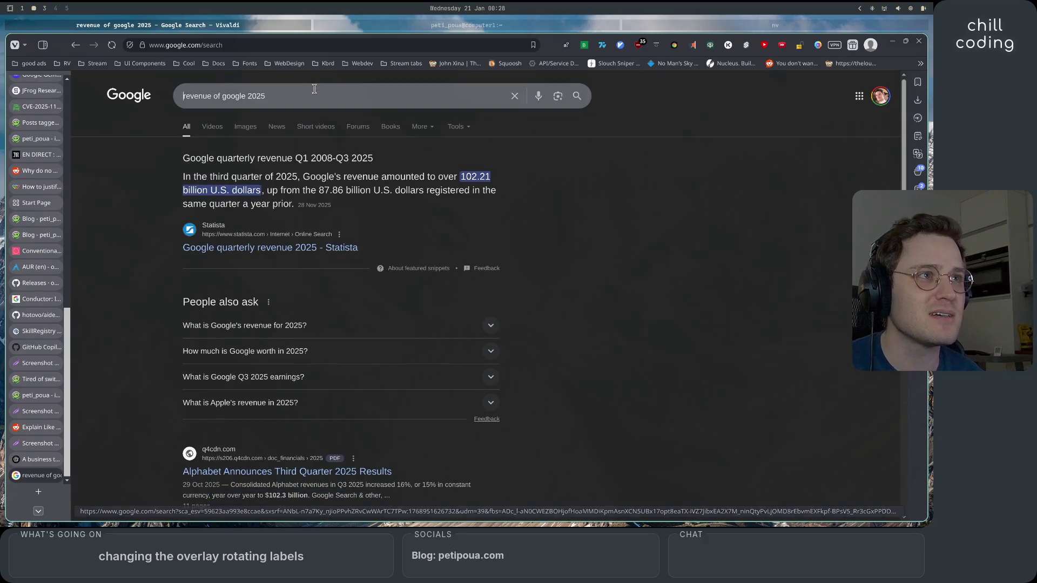
# - Extend the search query to 'revenue of google 2025 profit'
pyautogui.click(314, 88)
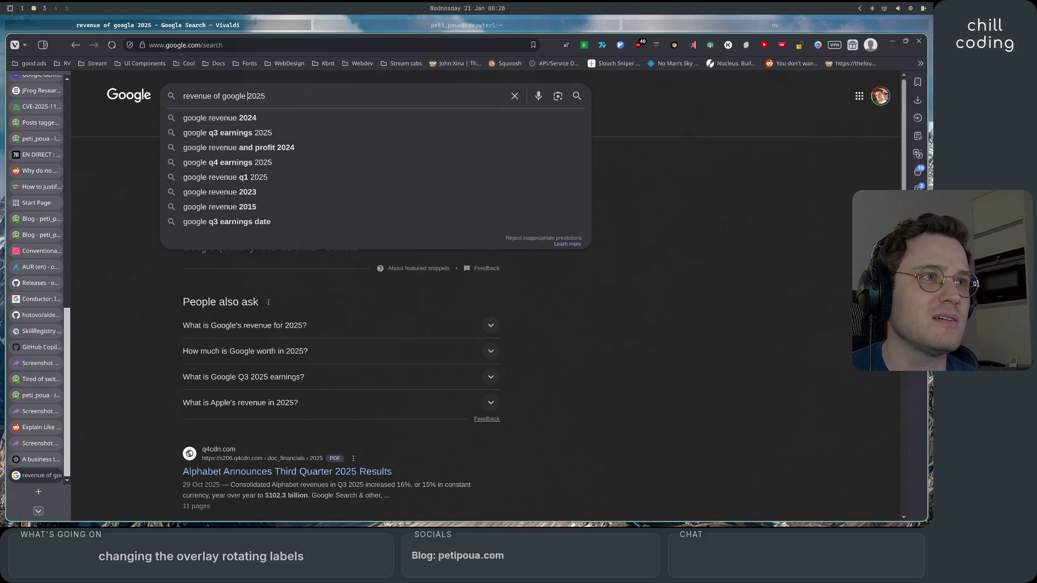
pyautogui.write('profit')
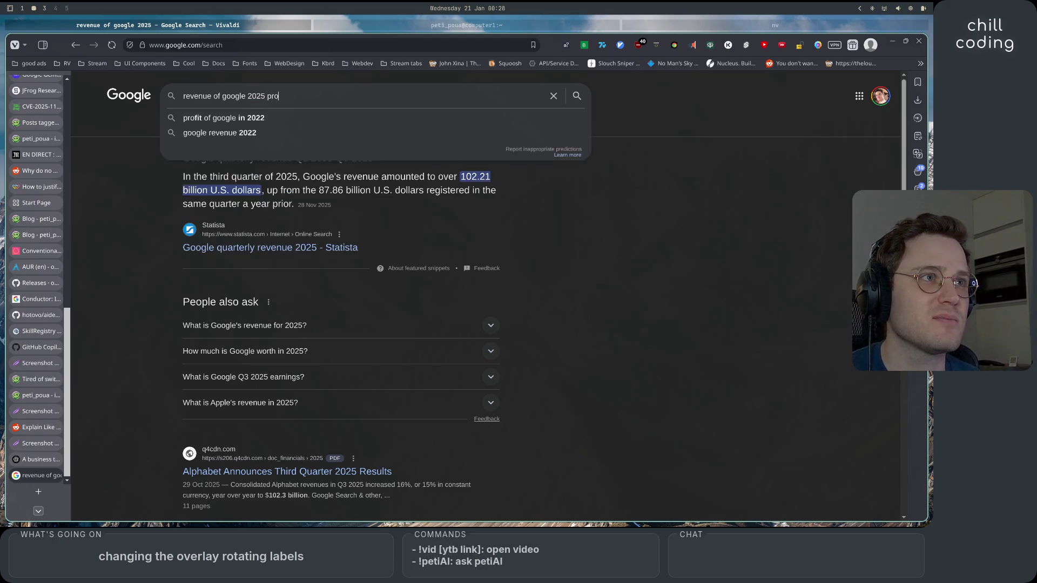
pyautogui.press('Return')
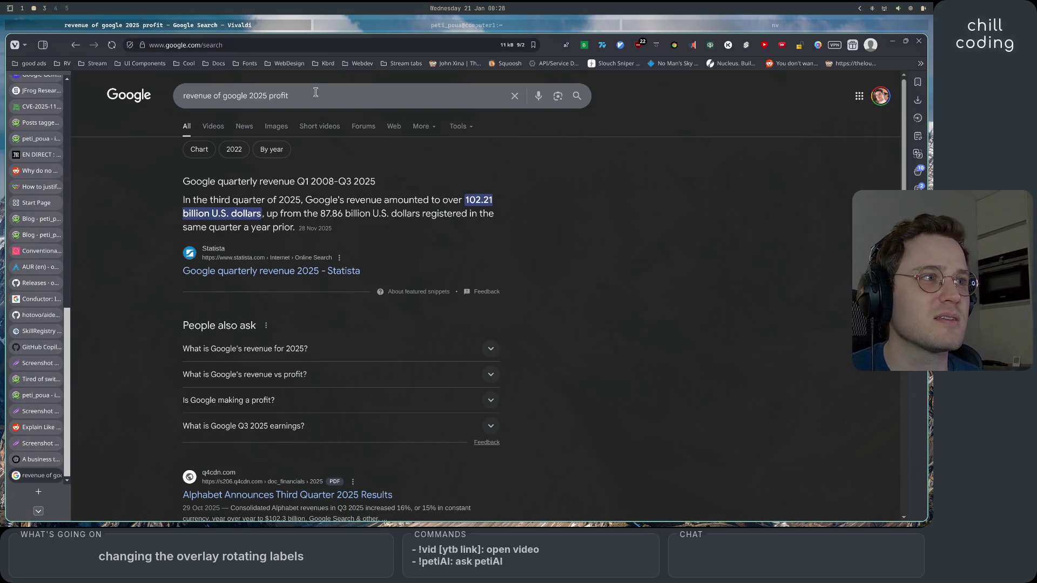
# - Read the Statista quarterly revenue page after accepting cookies, then go back to the results
pyautogui.click(300, 273)
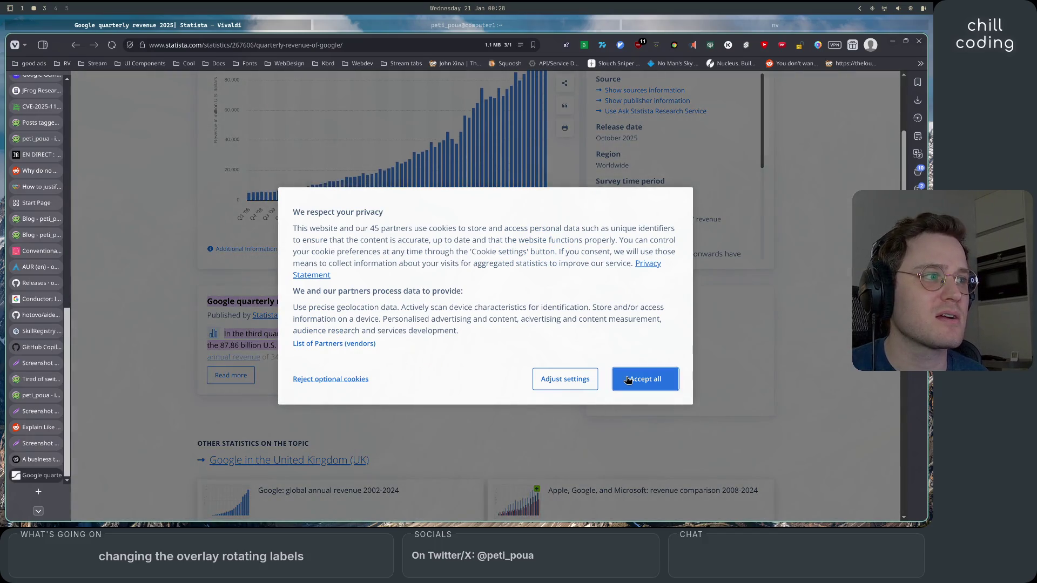
pyautogui.click(628, 380)
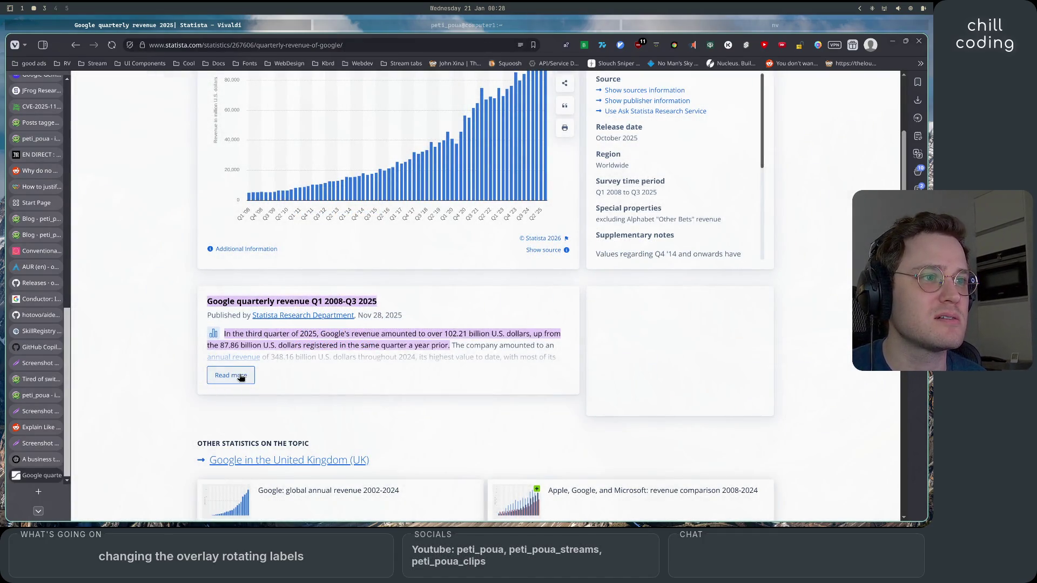
pyautogui.click(242, 378)
pyautogui.scroll(-3, 153, 400)
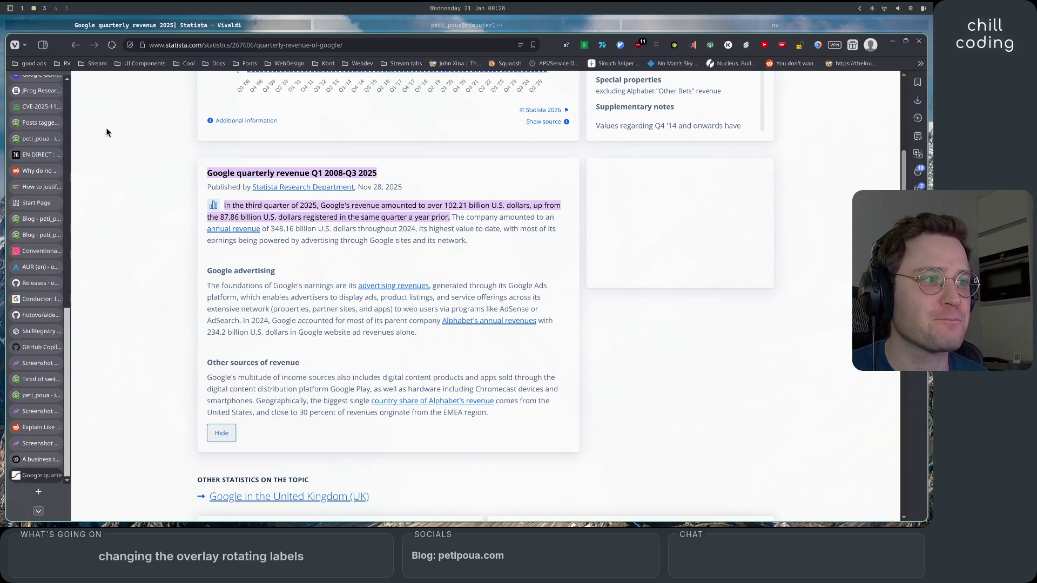
pyautogui.click(78, 45)
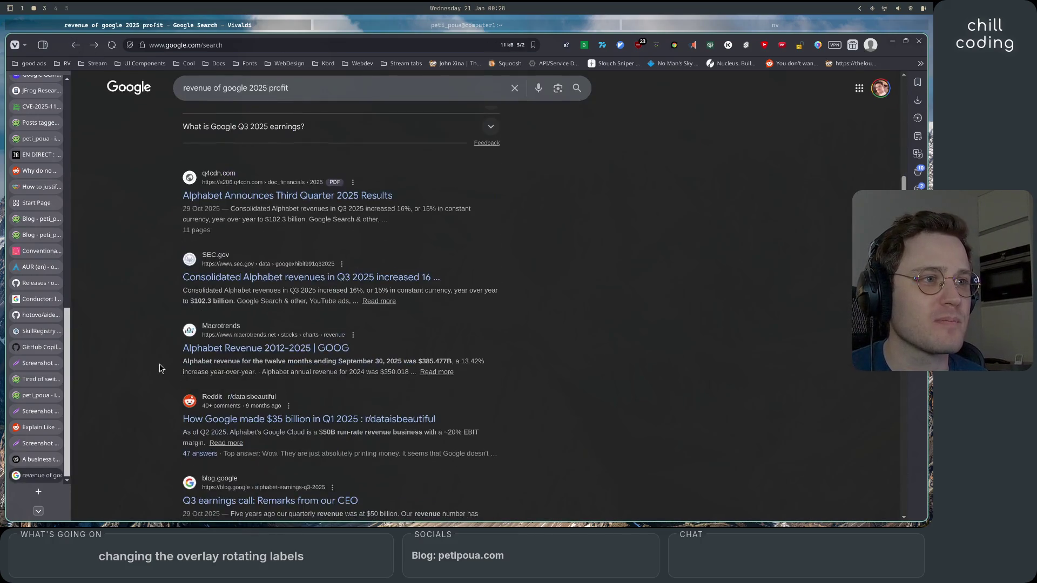
# - Shorten the search query to 'google 2025 profit'
pyautogui.moveTo(249, 96); pyautogui.dragTo(226, 98)
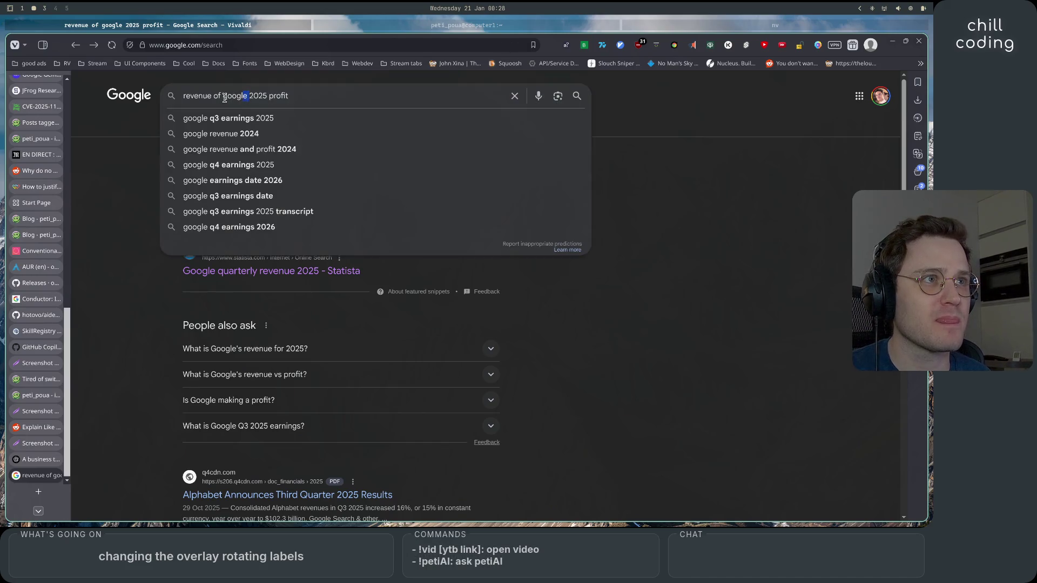
pyautogui.press('BackSpace')
pyautogui.press('Return')
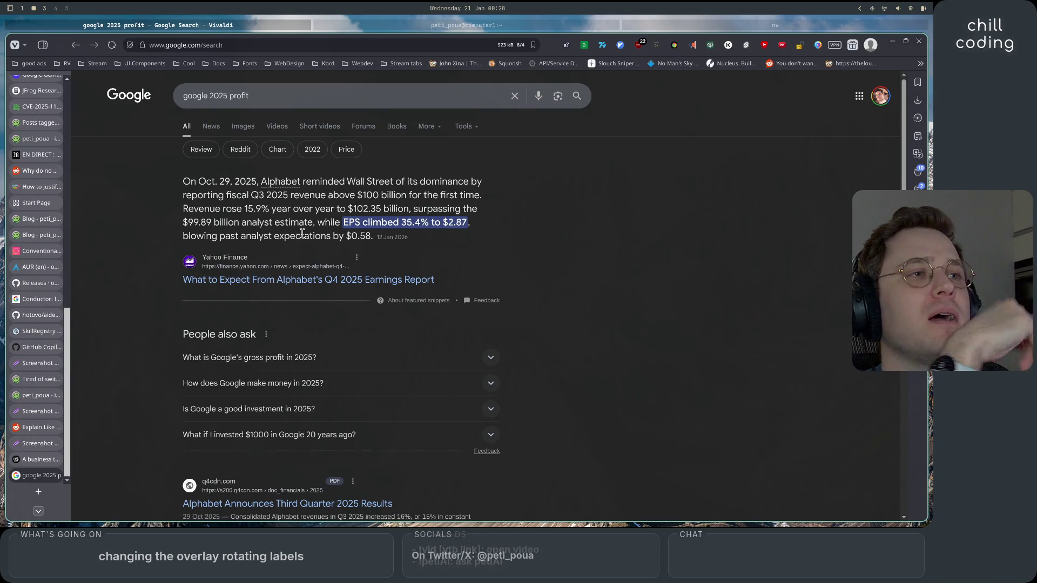
# - Highlight the snippet's 15.9% revenue growth and $99.89 billion estimate, then scroll the results
pyautogui.moveTo(323, 182)
pyautogui.mouseDown()
pyautogui.moveTo(460, 185)
pyautogui.moveTo(233, 201)
pyautogui.mouseUp()
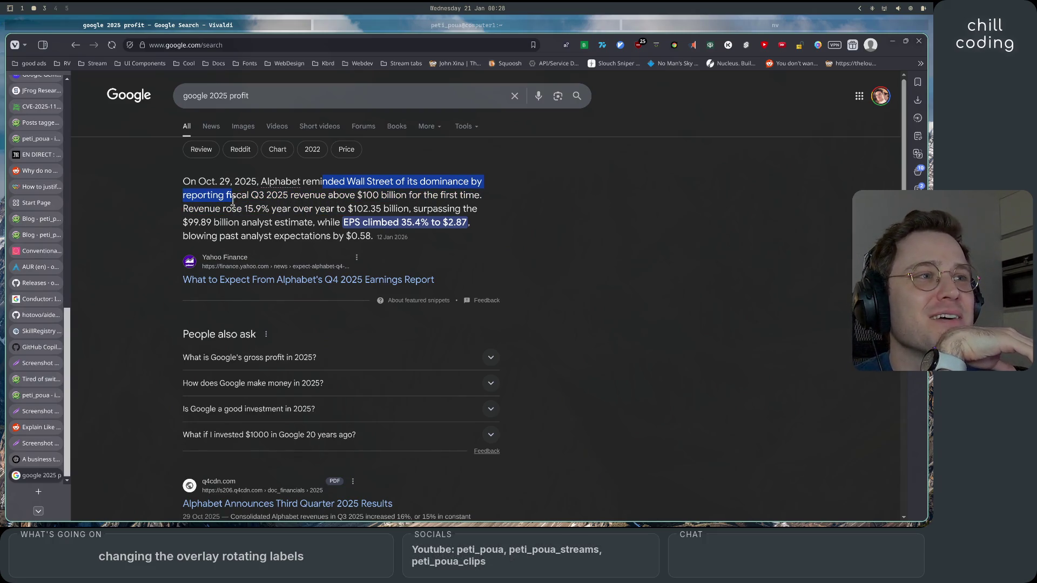
pyautogui.moveTo(316, 195)
pyautogui.mouseDown()
pyautogui.moveTo(385, 209)
pyautogui.moveTo(401, 195)
pyautogui.moveTo(460, 198)
pyautogui.mouseUp()
pyautogui.click(305, 227)
pyautogui.moveTo(204, 209); pyautogui.dragTo(488, 217)
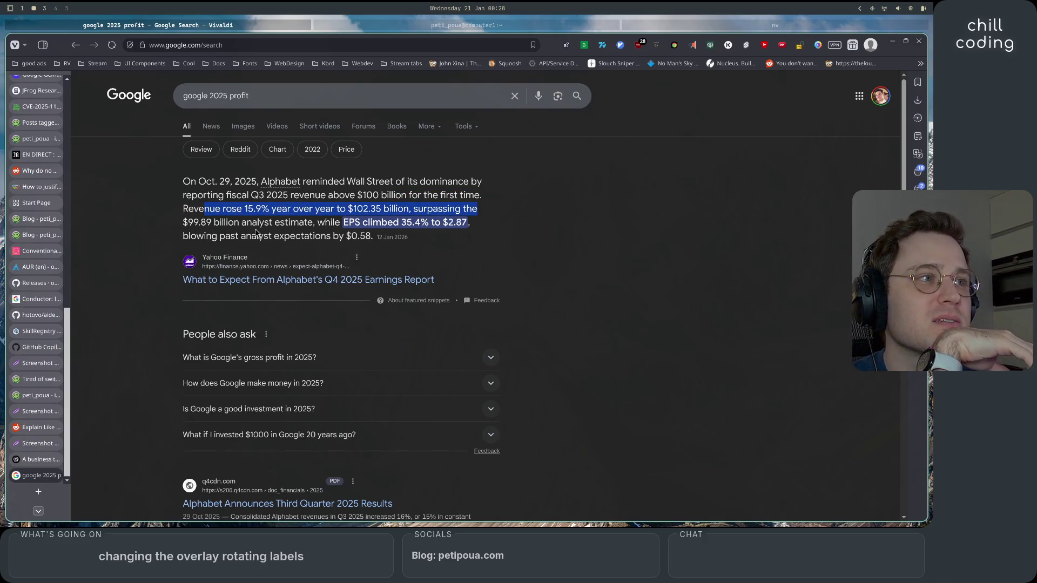
pyautogui.click(235, 228)
pyautogui.moveTo(183, 221); pyautogui.dragTo(320, 218)
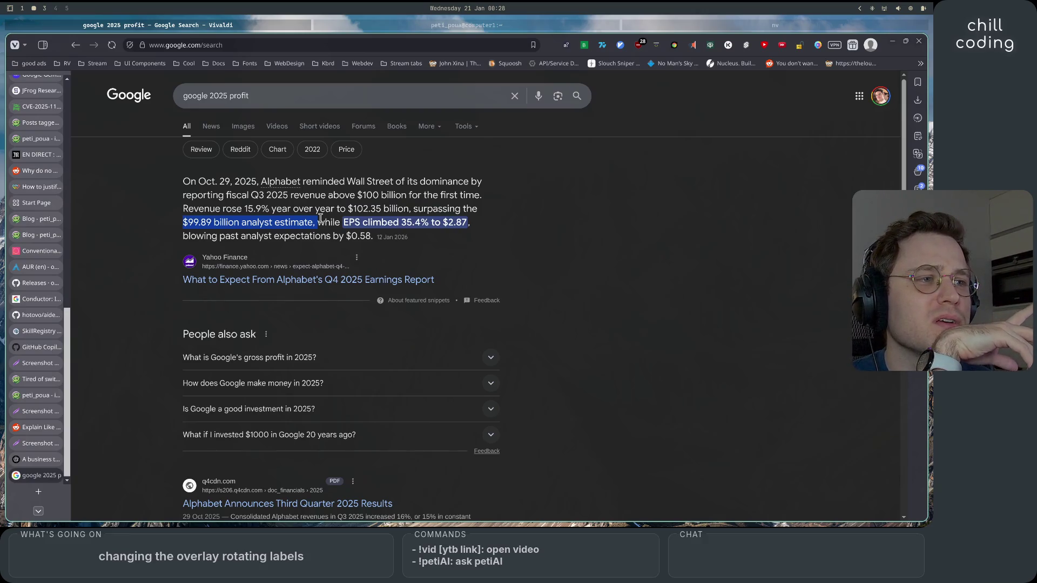
pyautogui.click(321, 218)
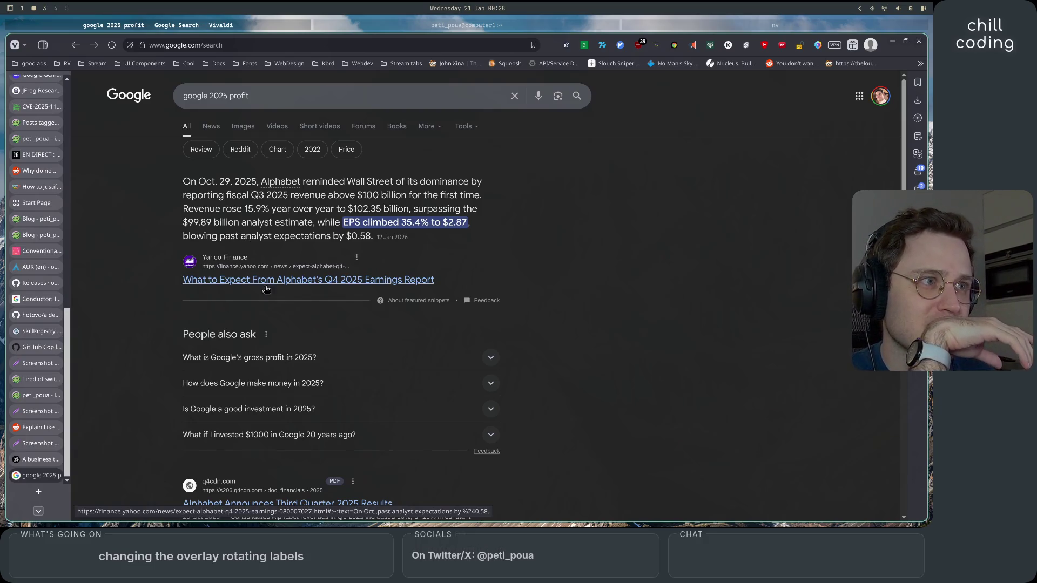
pyautogui.scroll(-4, 292, 294)
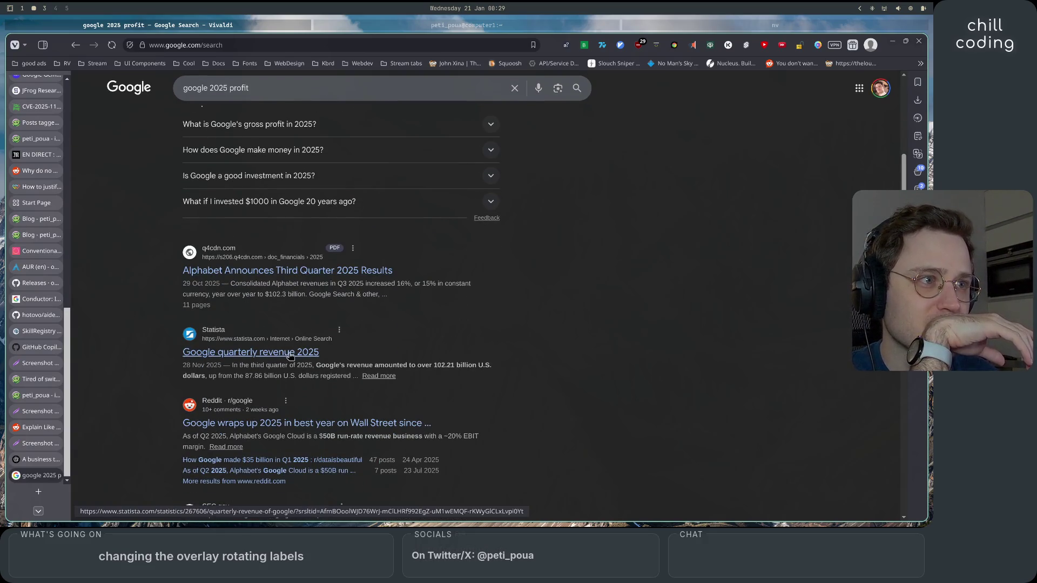
pyautogui.scroll(-3, 292, 301)
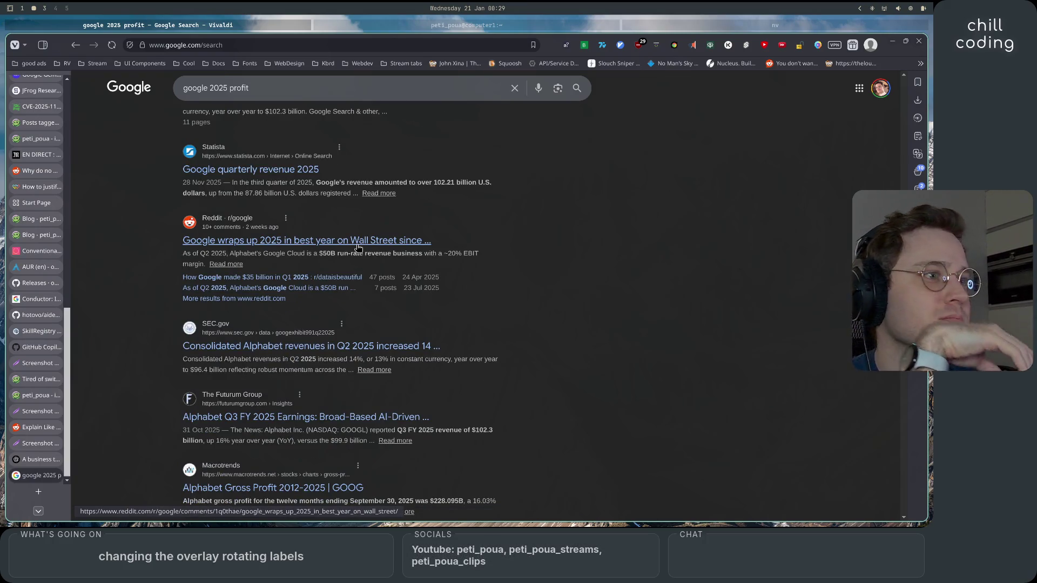
# - Open the CNBC article from the Reddit post and highlight Alphabet shares jumping 65% in 2025
pyautogui.click(358, 247)
pyautogui.scroll(-2, 324, 270)
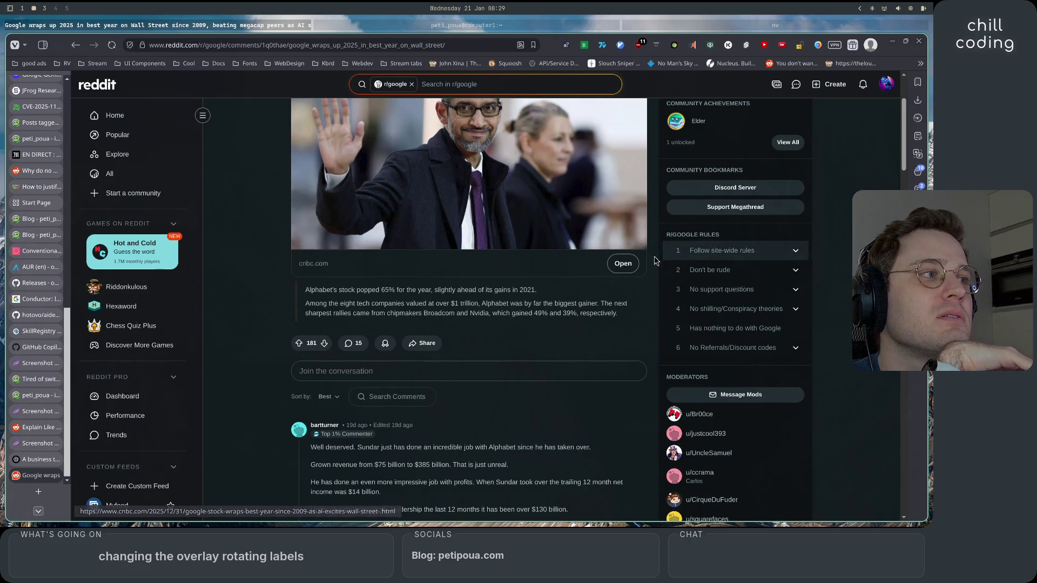
pyautogui.click(623, 264)
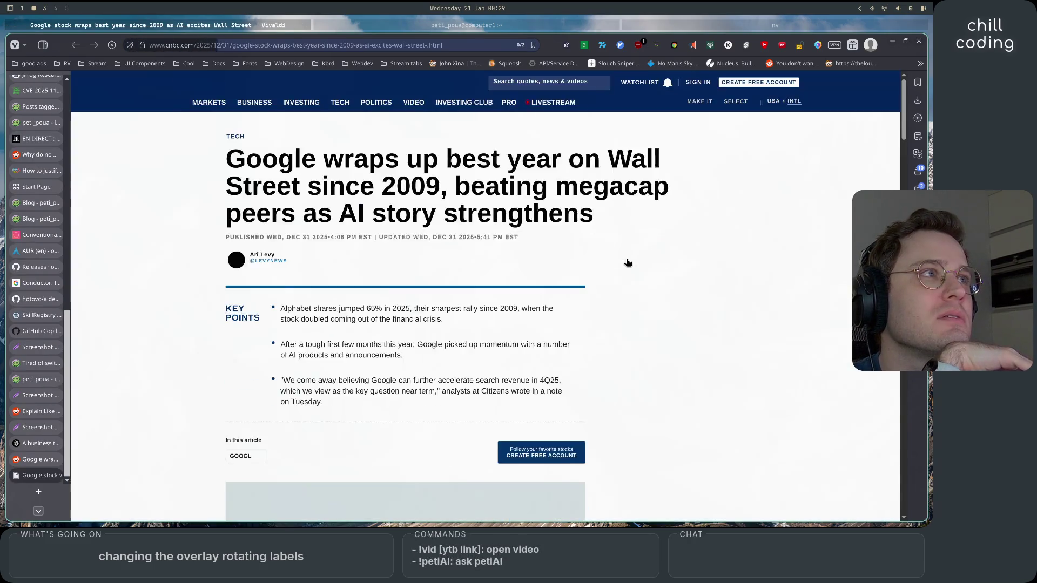
pyautogui.scroll(-2, 628, 263)
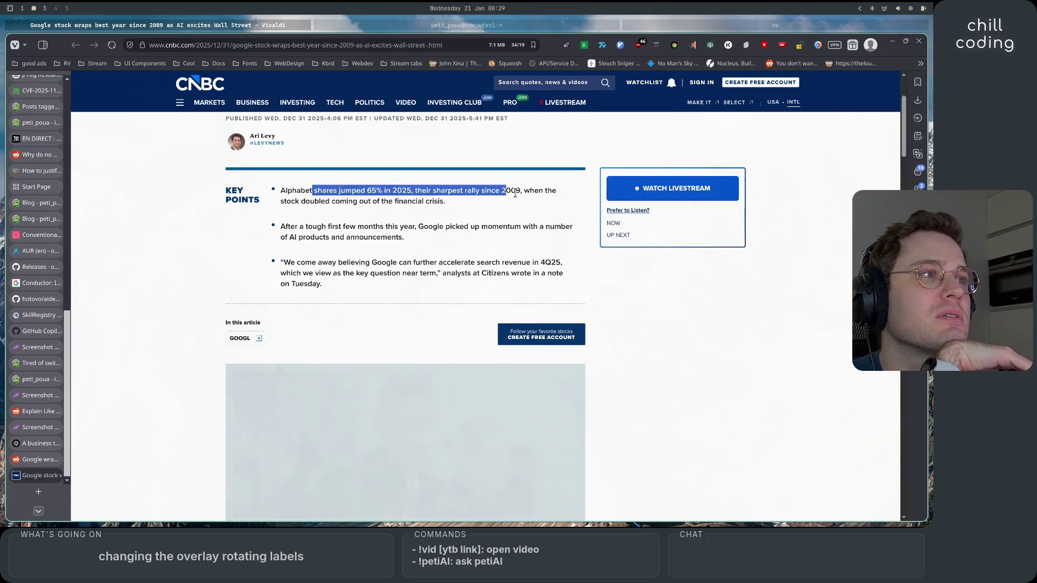
pyautogui.moveTo(296, 245); pyautogui.dragTo(300, 246)
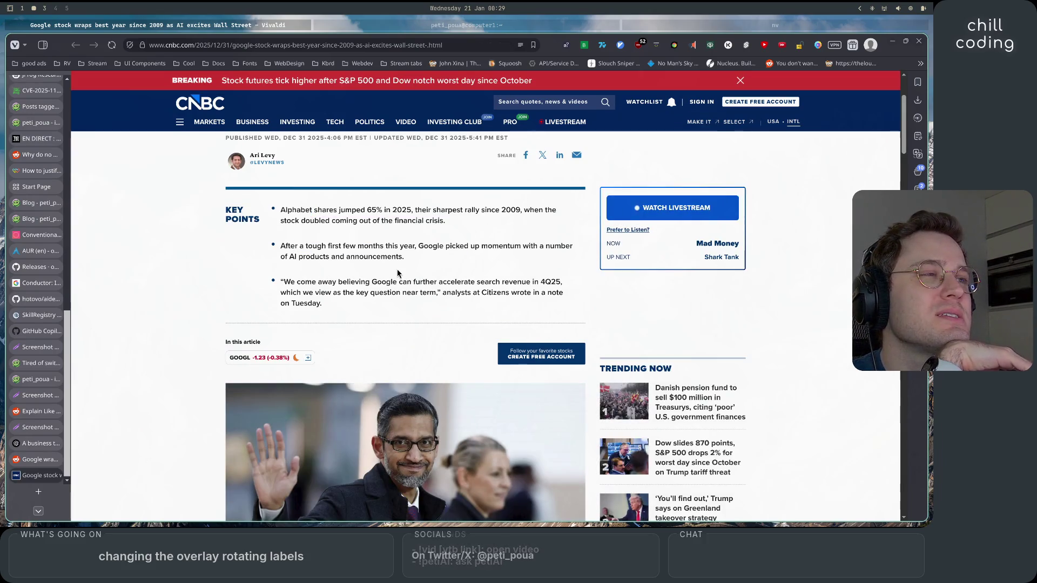
pyautogui.moveTo(292, 210); pyautogui.dragTo(416, 214)
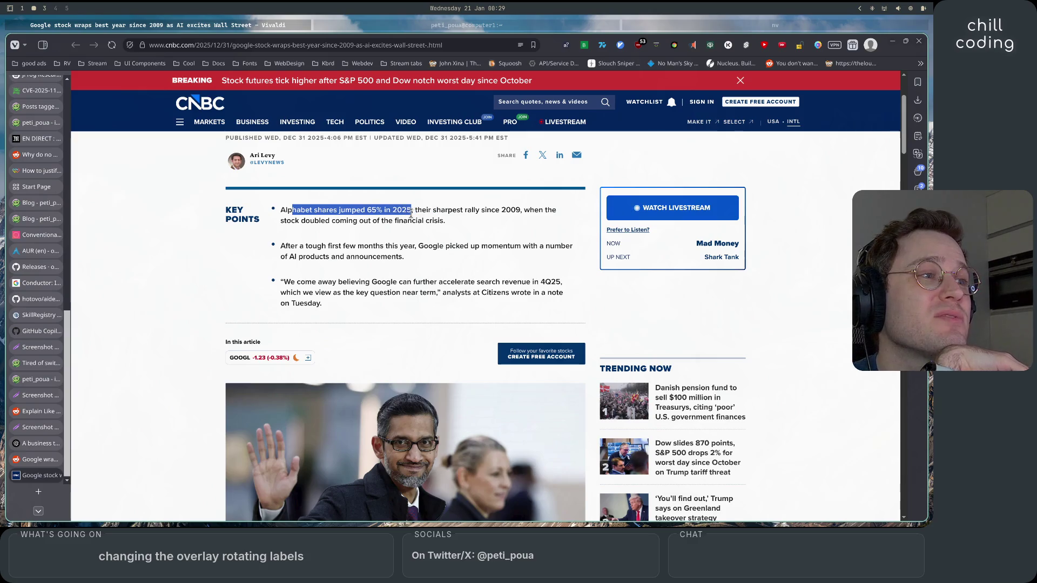
pyautogui.click(415, 241)
# - Read through the CNBC article and find 'profit' in the page
pyautogui.scroll(-5, 415, 243)
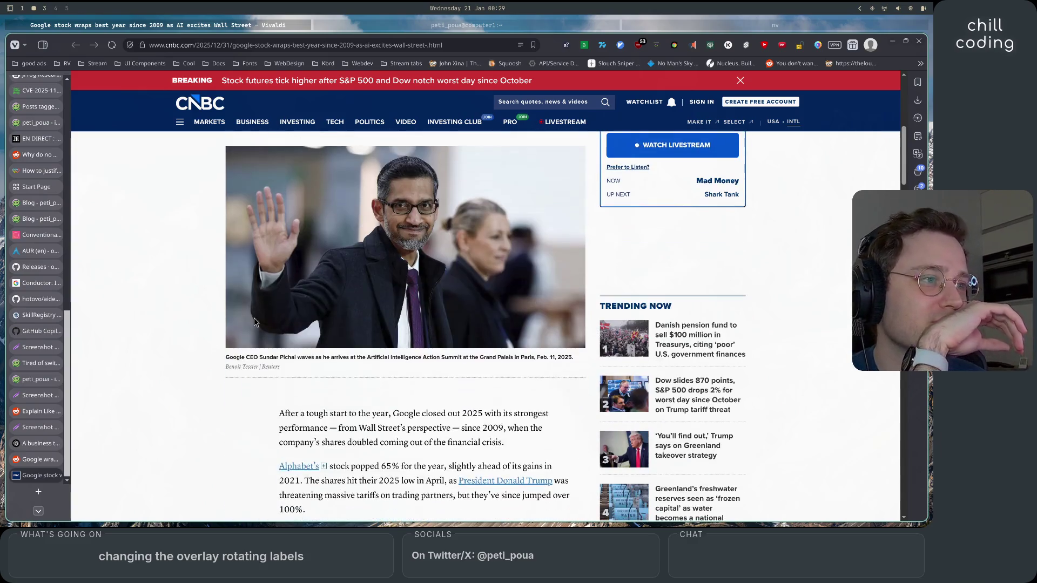
pyautogui.scroll(-3, 188, 345)
pyautogui.scroll(-4, 204, 326)
pyautogui.scroll(-5, 204, 325)
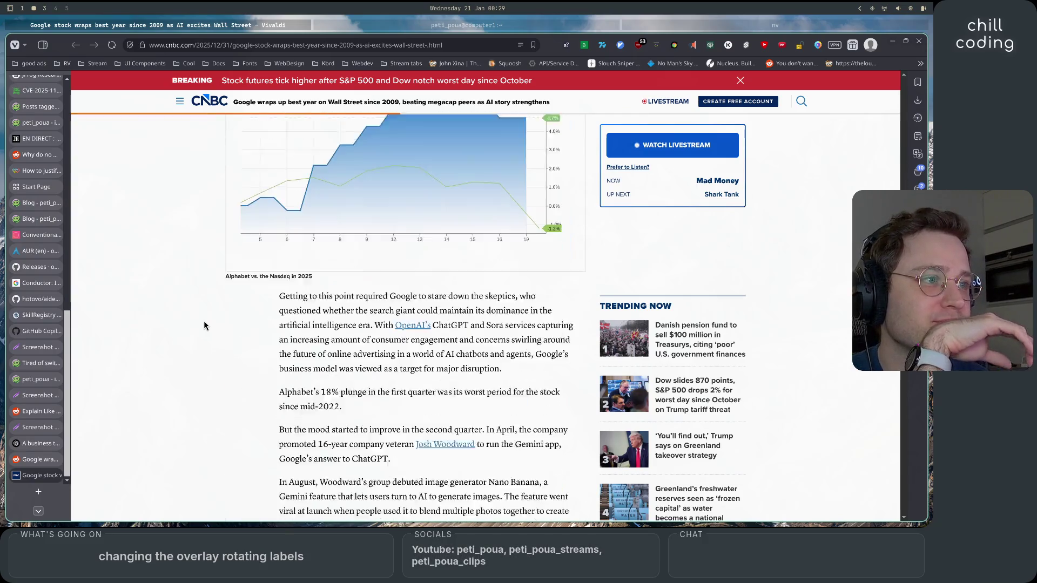
pyautogui.scroll(-3, 204, 325)
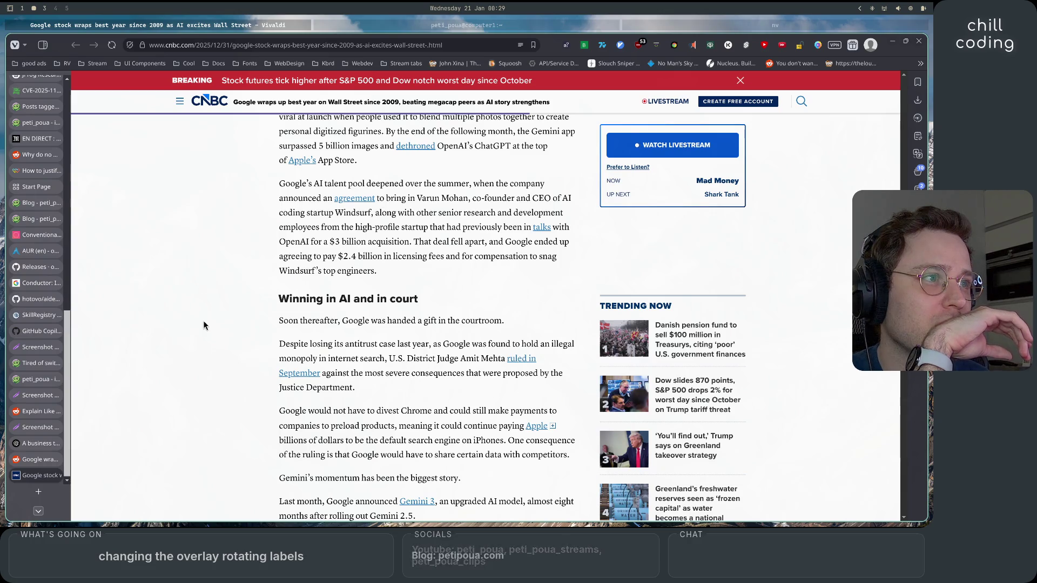
pyautogui.scroll(-2, 204, 325)
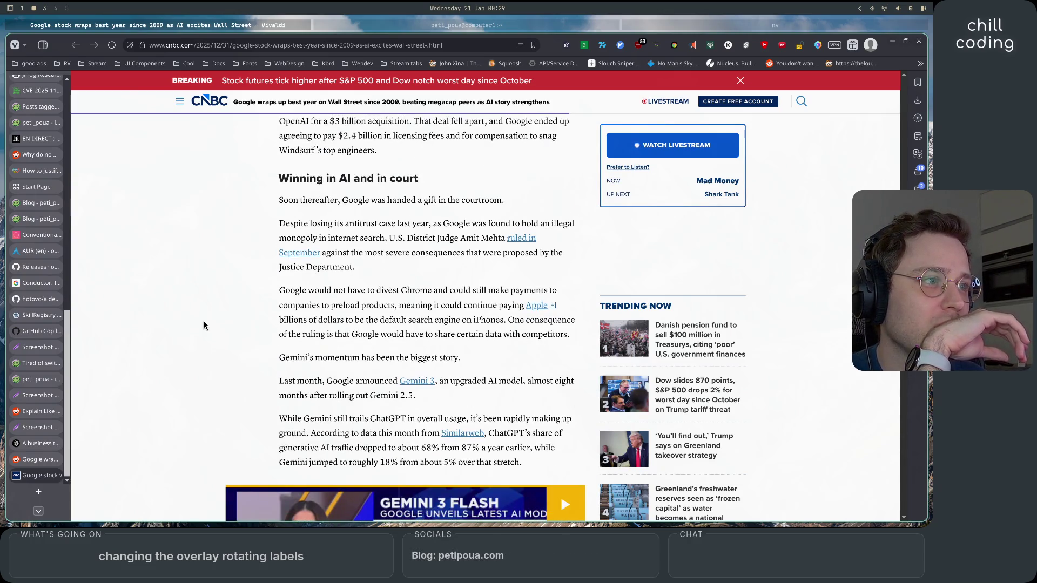
pyautogui.scroll(-2, 203, 325)
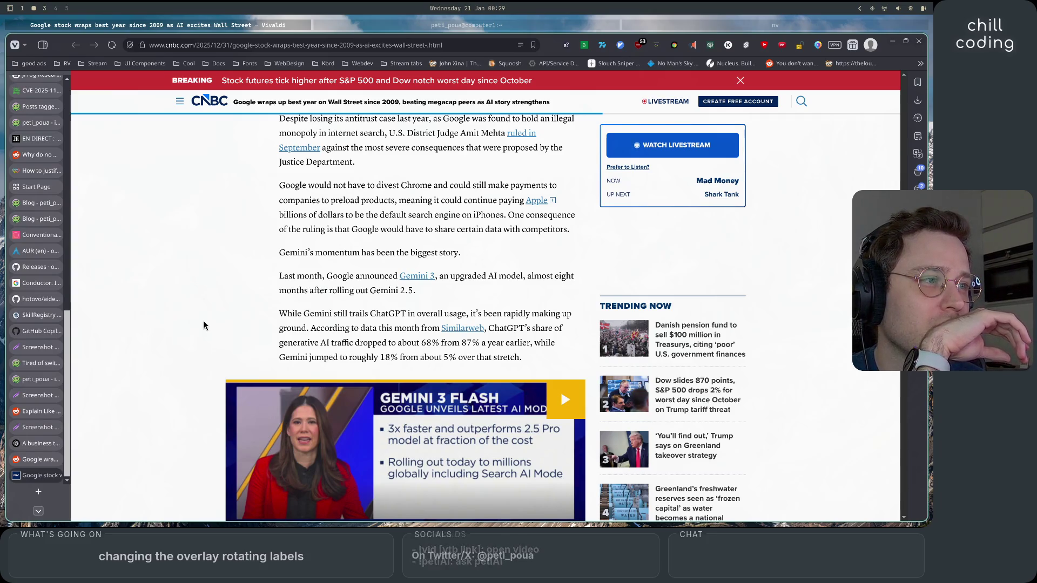
pyautogui.scroll(-1, 203, 325)
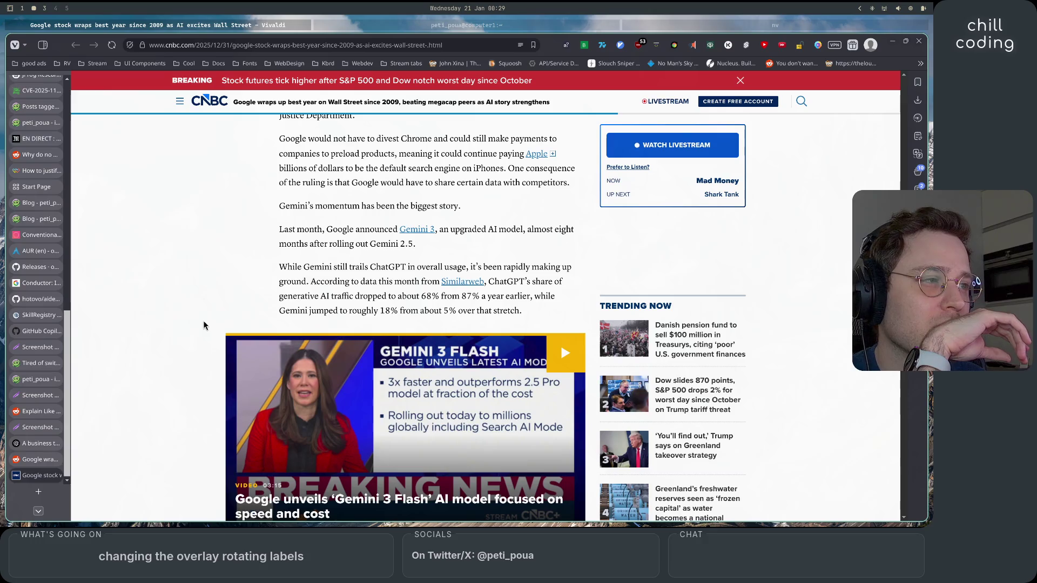
pyautogui.scroll(-2, 204, 325)
pyautogui.scroll(-4, 204, 325)
pyautogui.scroll(1, 204, 325)
pyautogui.scroll(-6, 203, 325)
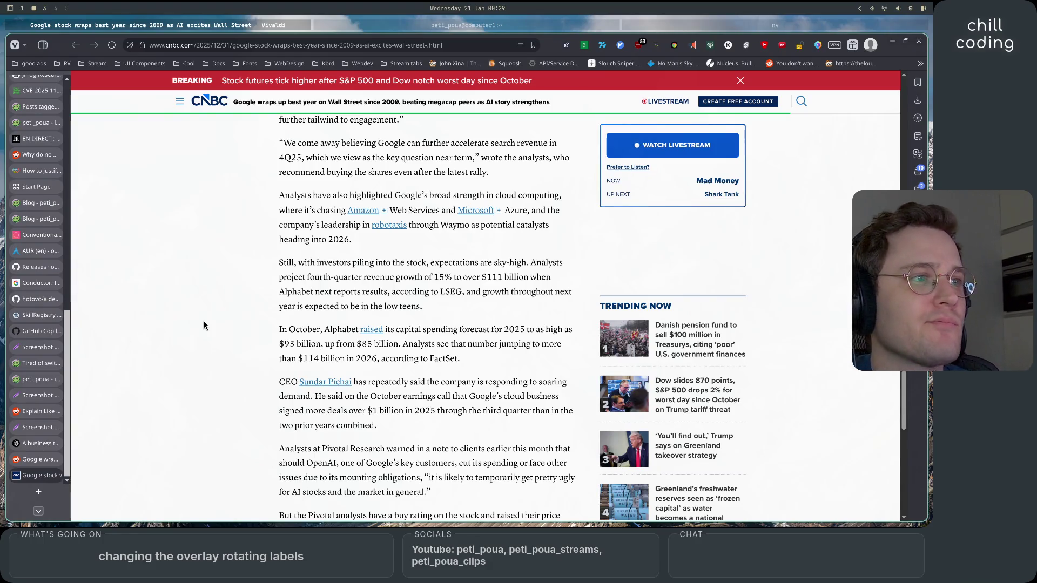
pyautogui.hotkey('ctrl', 'f')
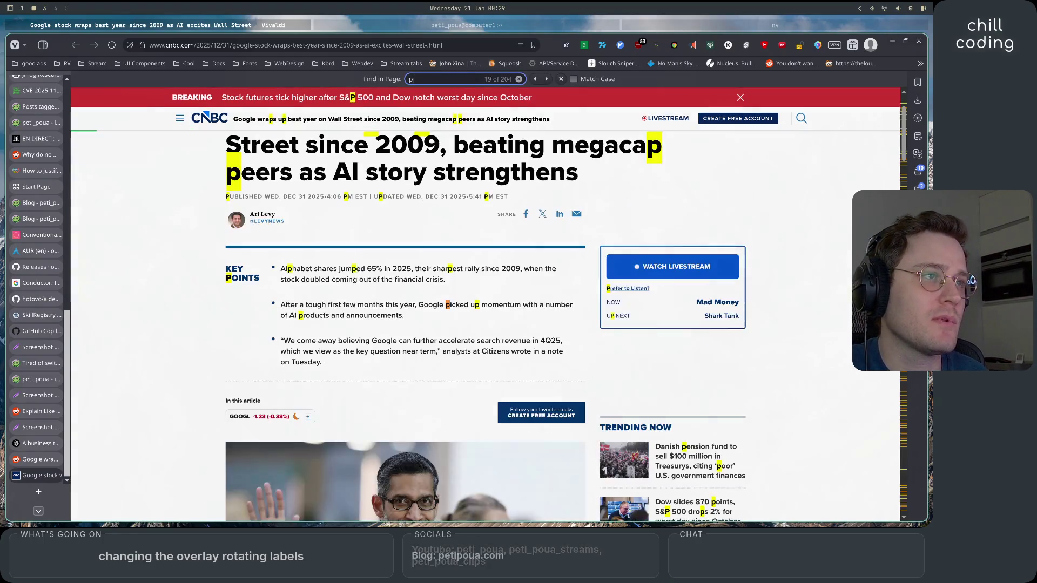
pyautogui.write('profit')
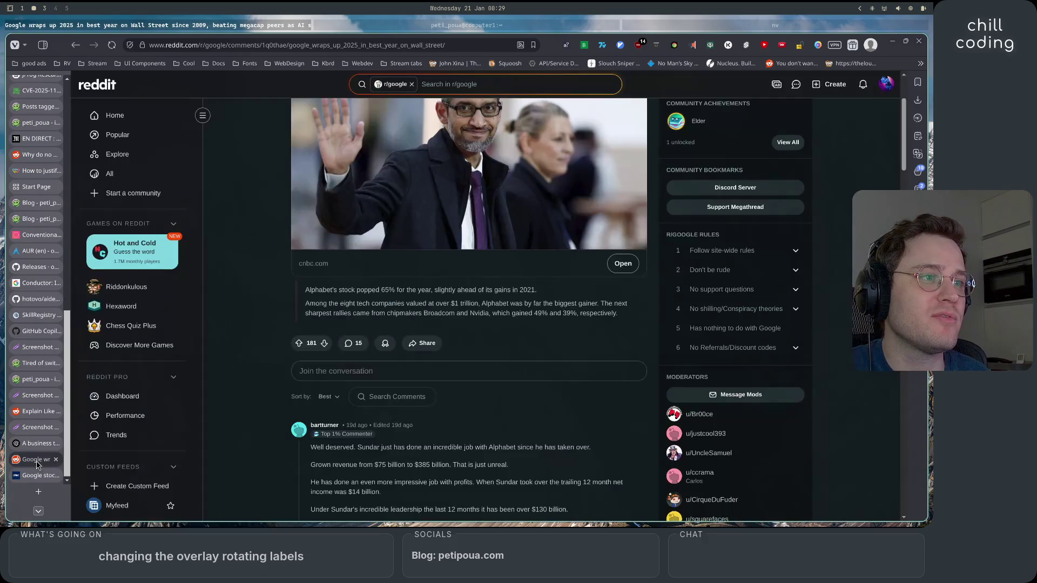
# - Return to the google 2025 profit results and open Macrotrends' Alphabet gross profit page
pyautogui.click(38, 458)
pyautogui.scroll(-5, 272, 370)
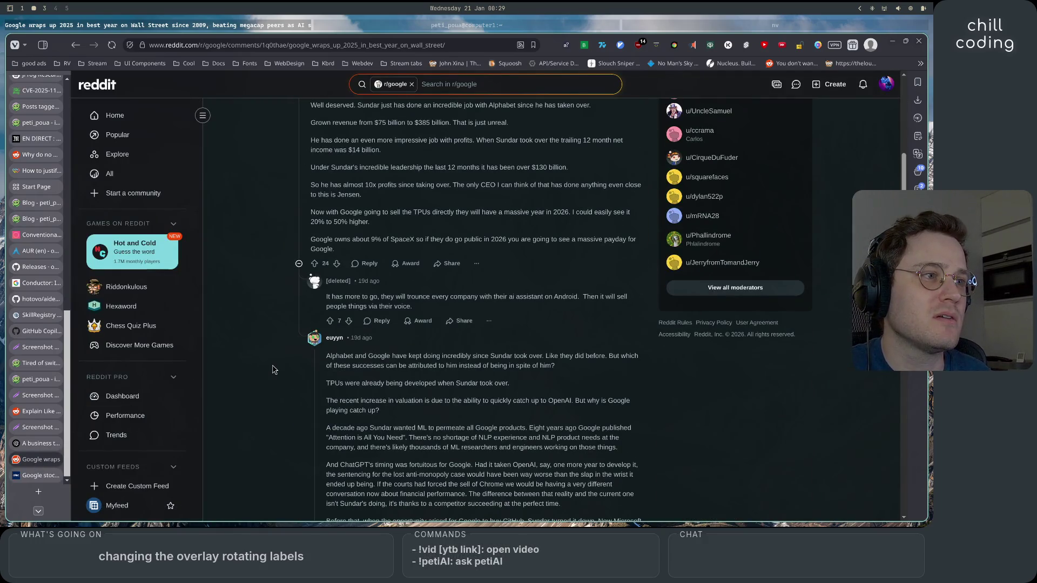
pyautogui.click(74, 46)
pyautogui.scroll(-2, 127, 412)
pyautogui.scroll(1, 124, 412)
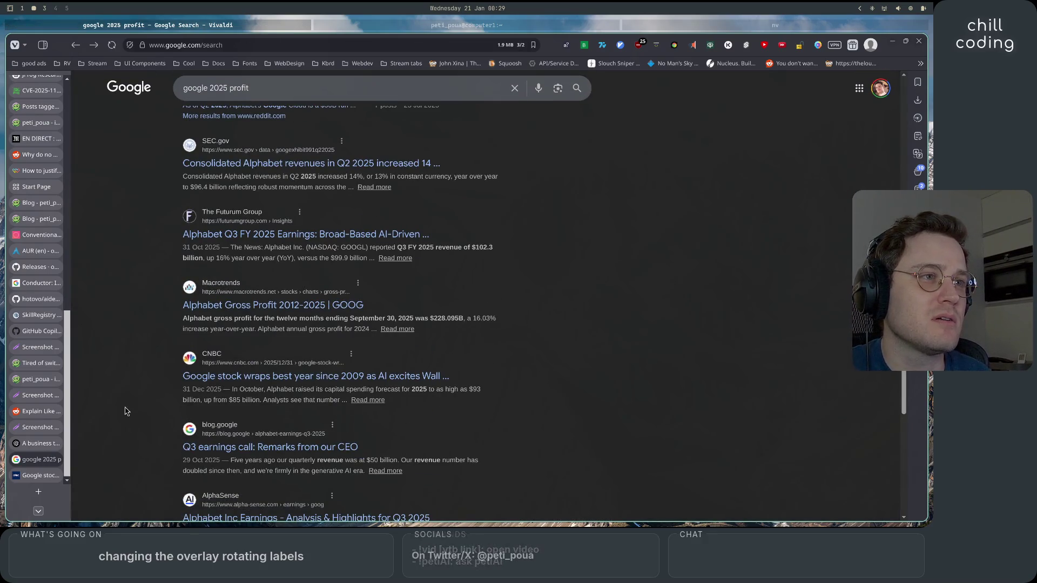
pyautogui.click(232, 305)
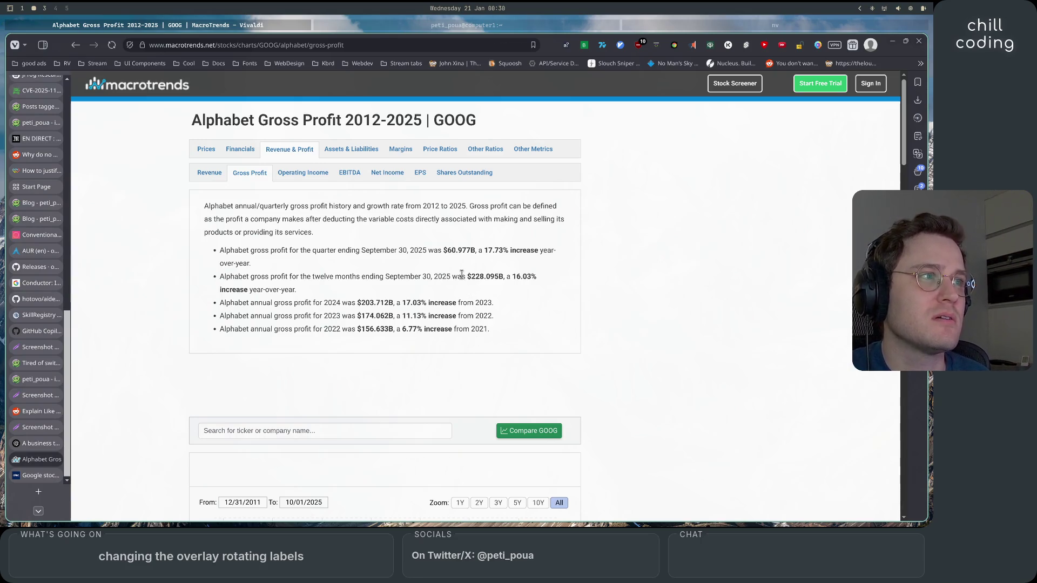
# - Highlight the September 30, 2025 quarter's $60.977B gross profit figure
pyautogui.moveTo(224, 250); pyautogui.dragTo(470, 247)
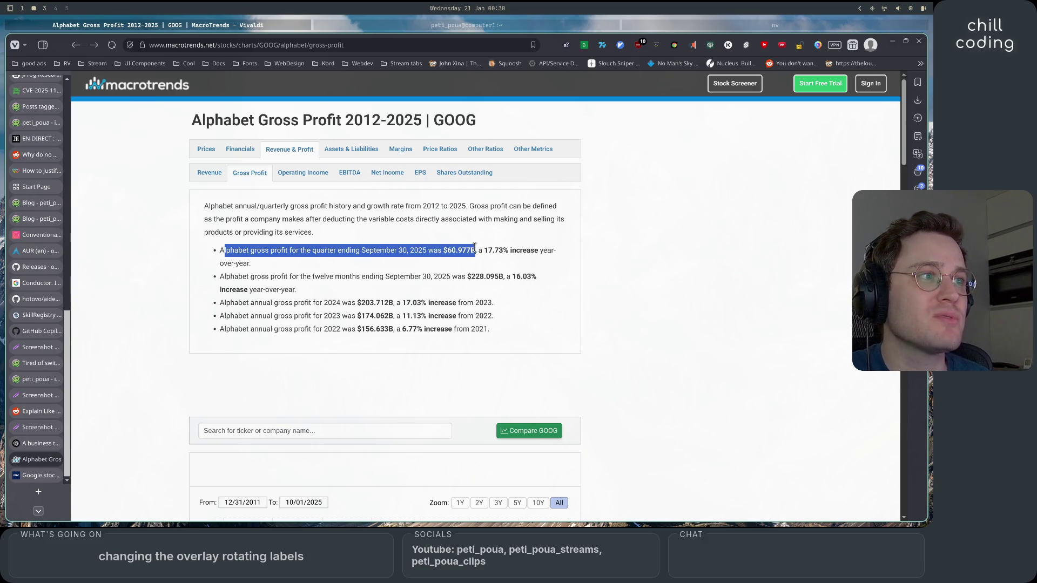
pyautogui.moveTo(350, 250); pyautogui.dragTo(219, 250)
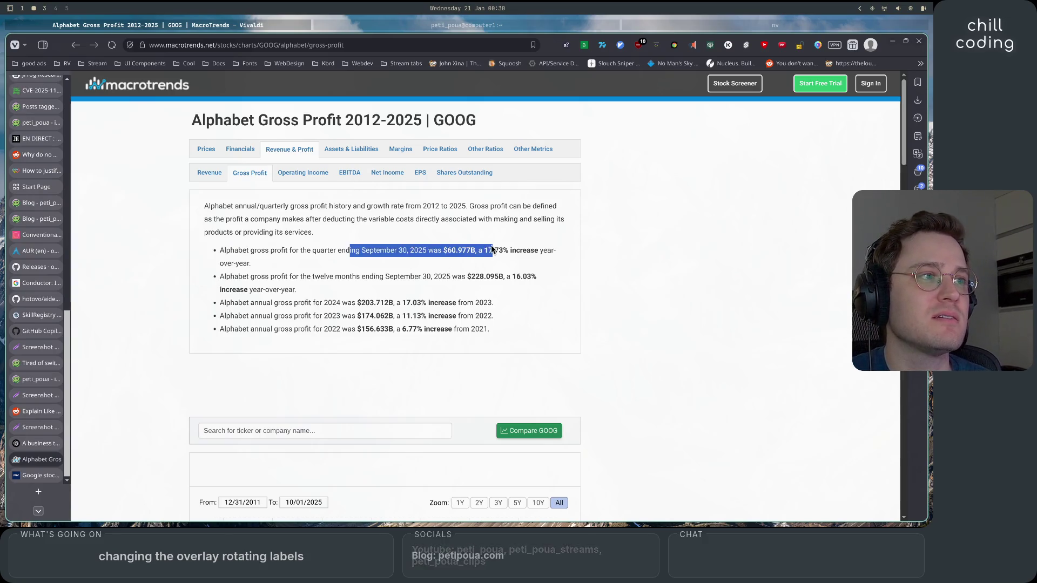
pyautogui.keyDown('shift'); pyautogui.click(474, 250); pyautogui.keyUp('shift')
pyautogui.click(465, 273)
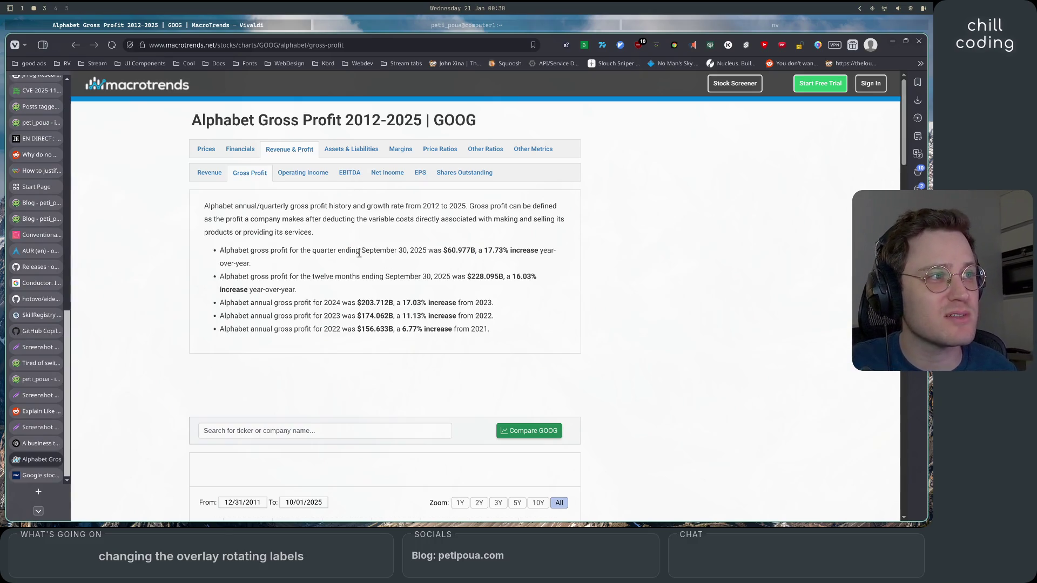
pyautogui.moveTo(361, 250); pyautogui.dragTo(426, 250)
pyautogui.click(430, 267)
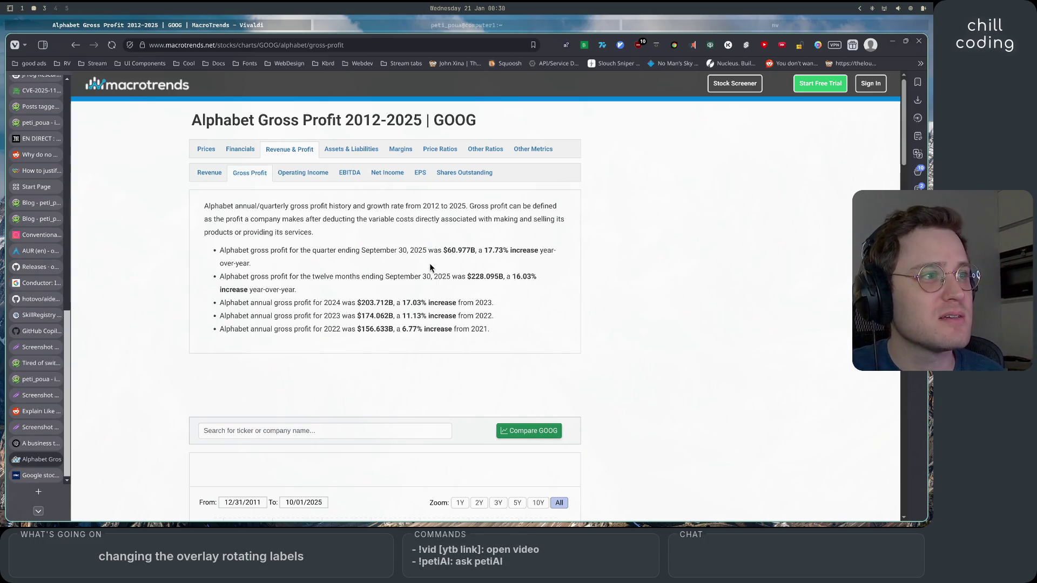
# - Scroll through the annual and quarterly gross profit tables, then switch to the OpenAI article tab
pyautogui.scroll(-5, 430, 266)
pyautogui.scroll(-4, 568, 380)
pyautogui.scroll(-1, 569, 380)
pyautogui.scroll(-3, 576, 381)
pyautogui.scroll(3, 576, 355)
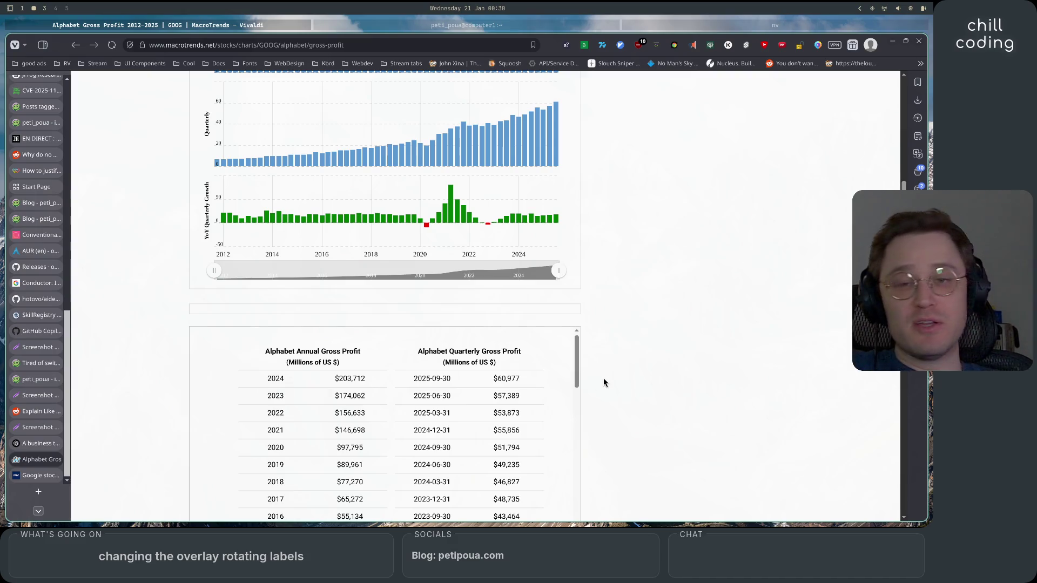
pyautogui.click(32, 446)
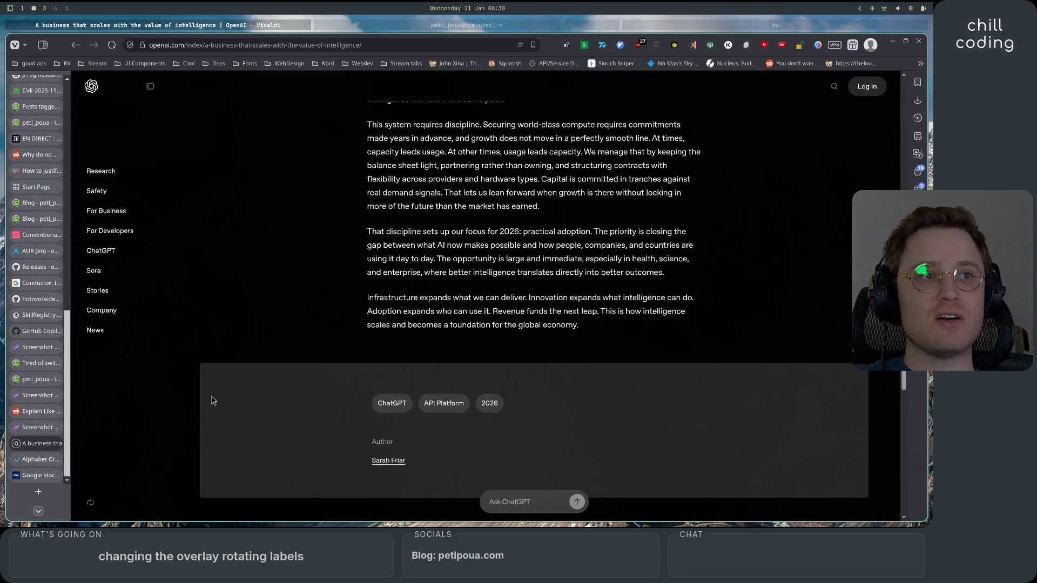
# - Scroll through the OpenAI article, highlighting a passage and then clearing the highlight
pyautogui.scroll(5, 489, 320)
pyautogui.scroll(5, 494, 346)
pyautogui.scroll(3, 501, 377)
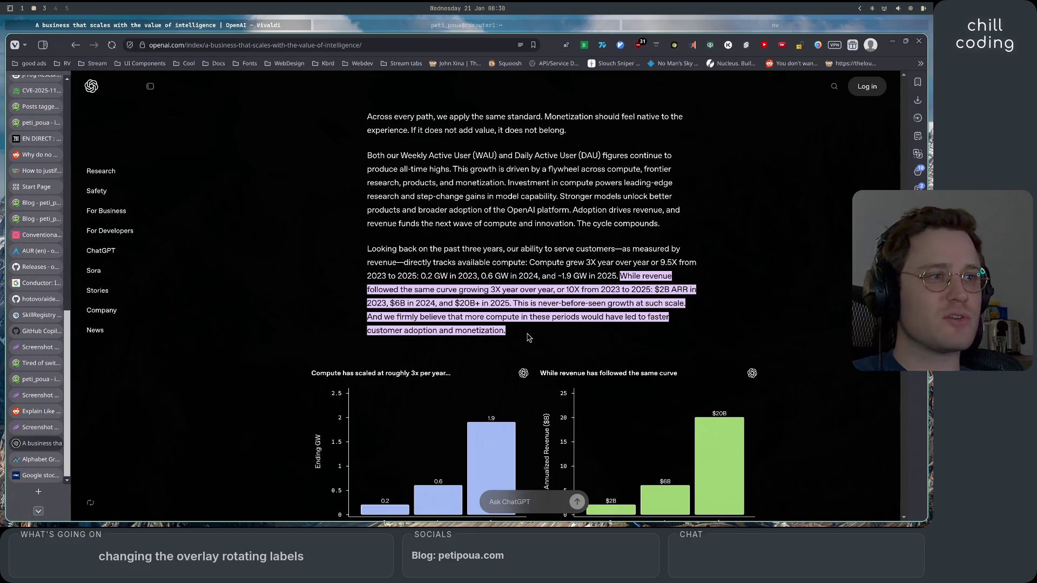
pyautogui.scroll(-5, 528, 337)
pyautogui.scroll(-2, 527, 342)
pyautogui.scroll(-2, 527, 346)
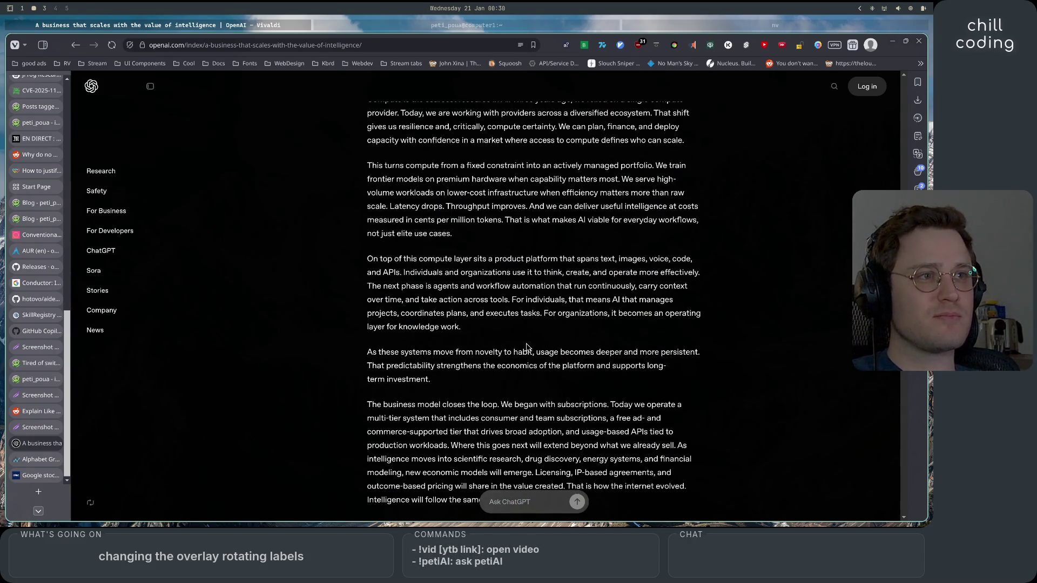
pyautogui.scroll(-2, 527, 346)
pyautogui.moveTo(374, 180); pyautogui.dragTo(560, 339)
pyautogui.click(559, 339)
# - Return to the top of the OpenAI article and close its tab from the sidebar
pyautogui.scroll(-5, 574, 370)
pyautogui.scroll(2, 599, 401)
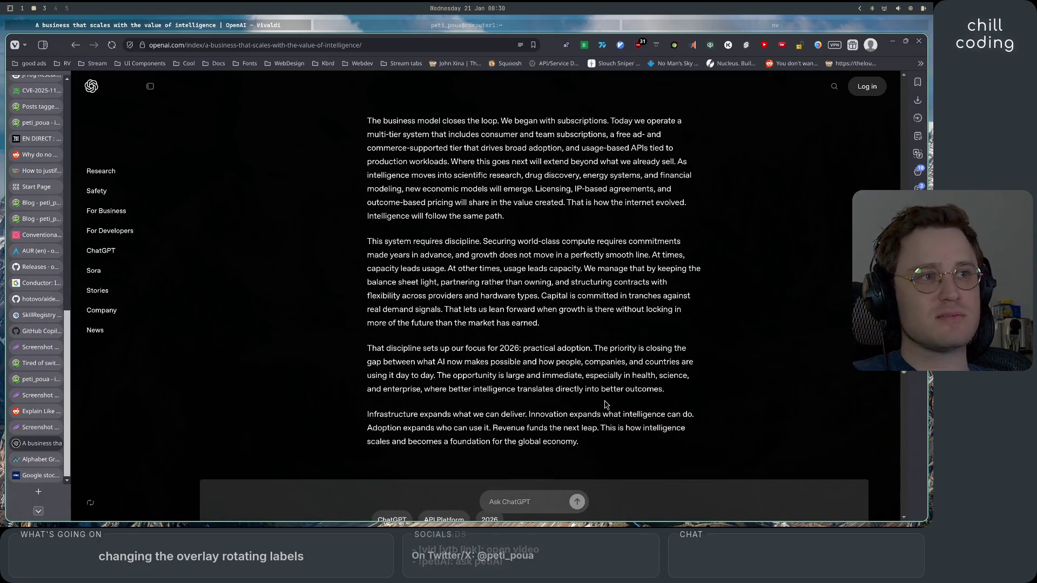
pyautogui.scroll(3, 601, 412)
pyautogui.scroll(2, 601, 414)
pyautogui.scroll(2, 602, 415)
pyautogui.scroll(2, 603, 417)
pyautogui.scroll(1, 603, 418)
pyautogui.scroll(4, 597, 394)
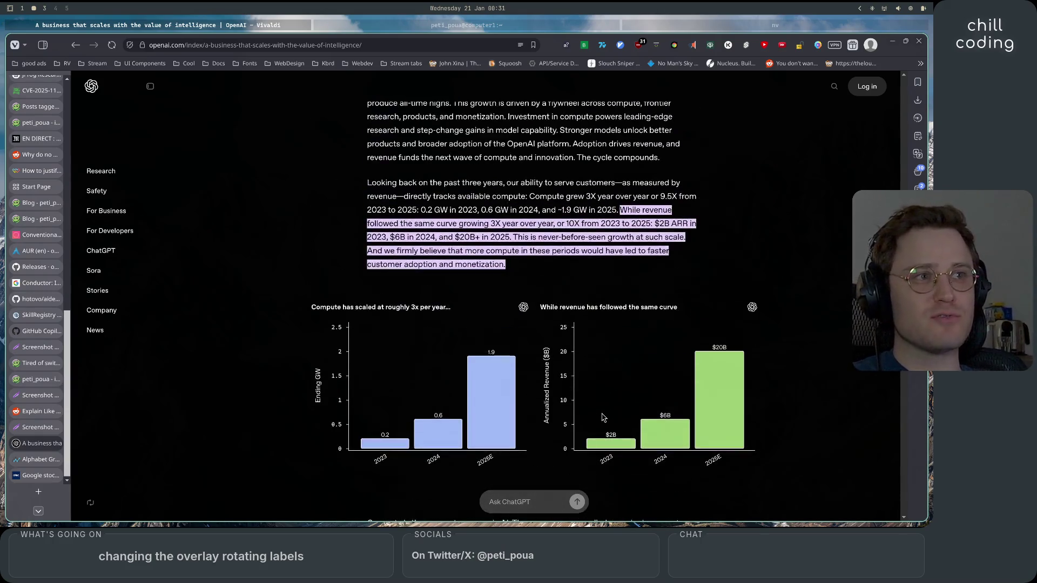
pyautogui.scroll(4, 589, 372)
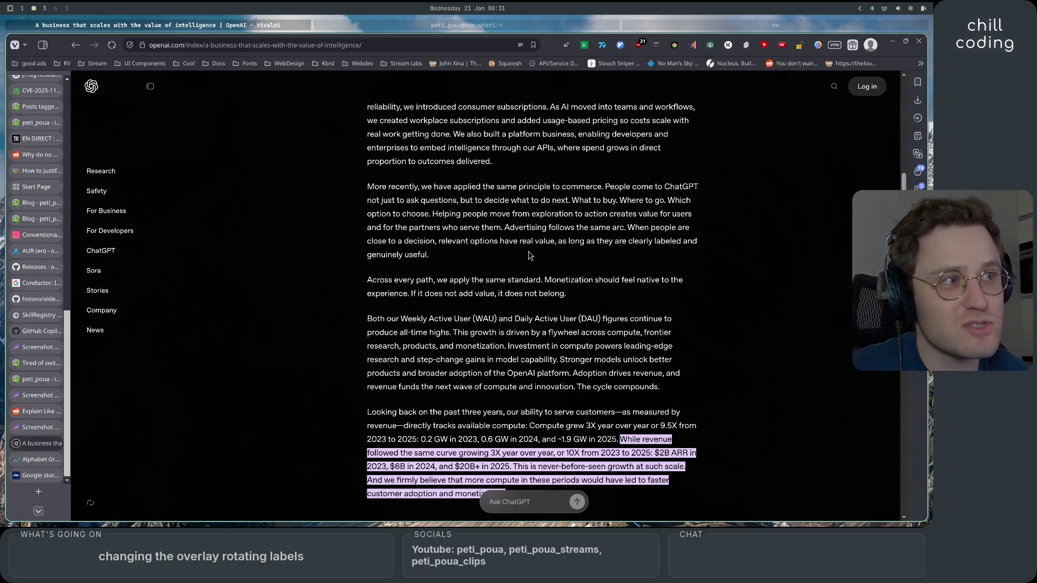
pyautogui.scroll(5, 610, 324)
pyautogui.scroll(2, 636, 282)
pyautogui.scroll(4, 636, 281)
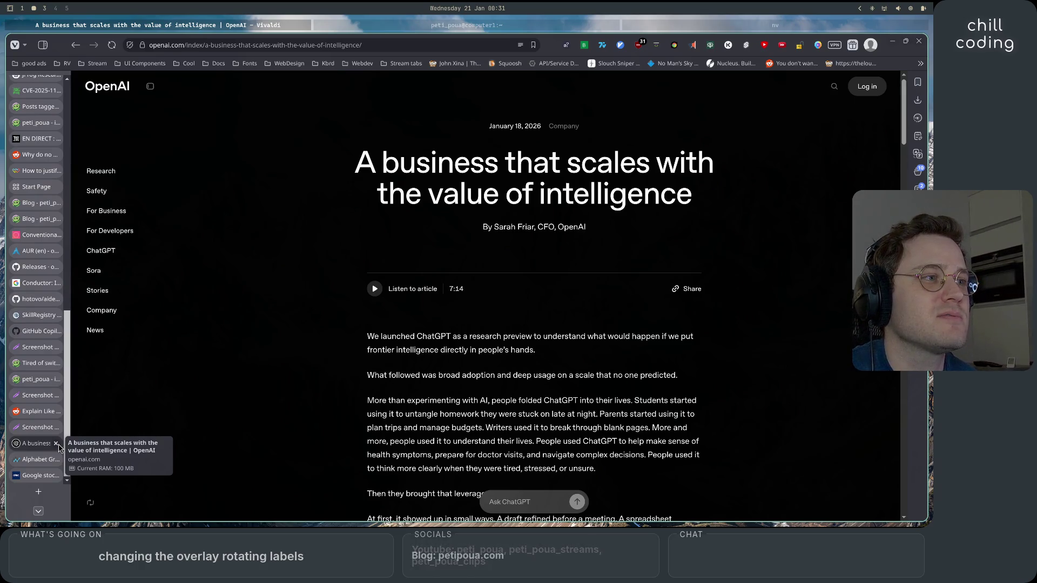
pyautogui.click(57, 445)
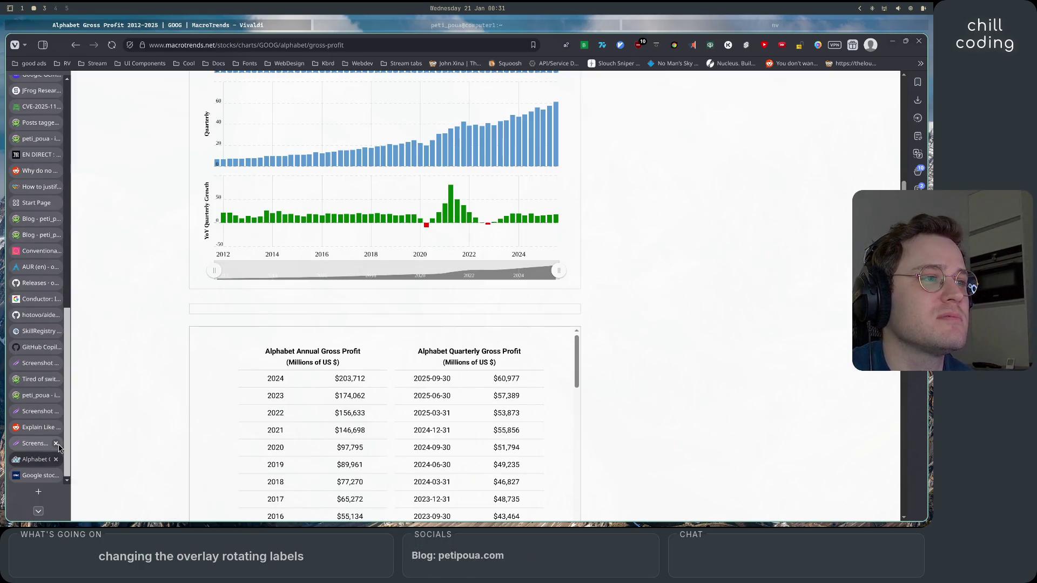
# - Switch desktop workspace with Super+1, then summon the app launcher with Super+Space
pyautogui.press('super+1')
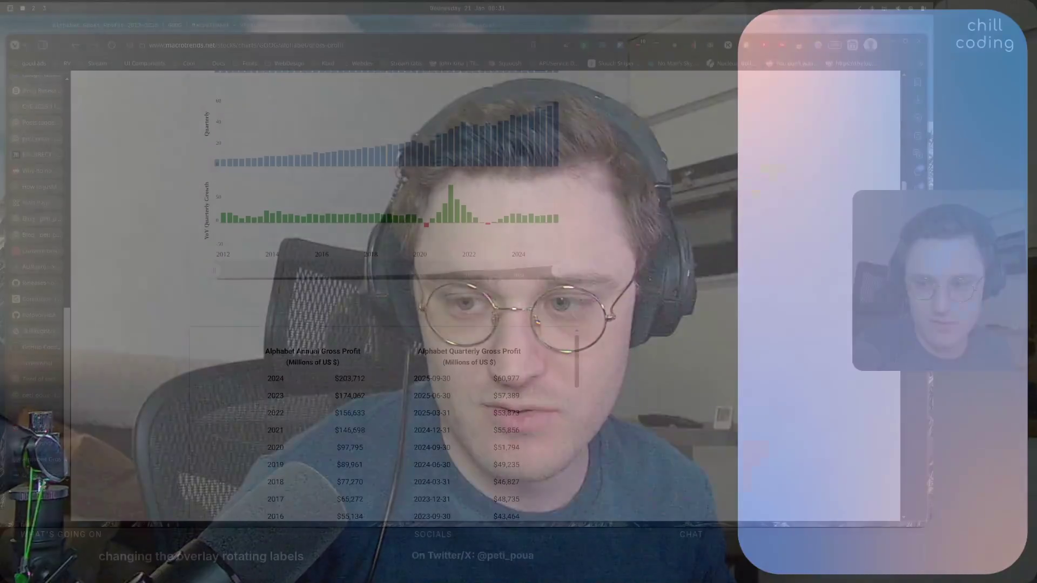
pyautogui.press('super+space')
# - Launch Blender via 'blen', start a Video Editing file, and open recent project 260110_STRM.blend
pyautogui.write('blen')
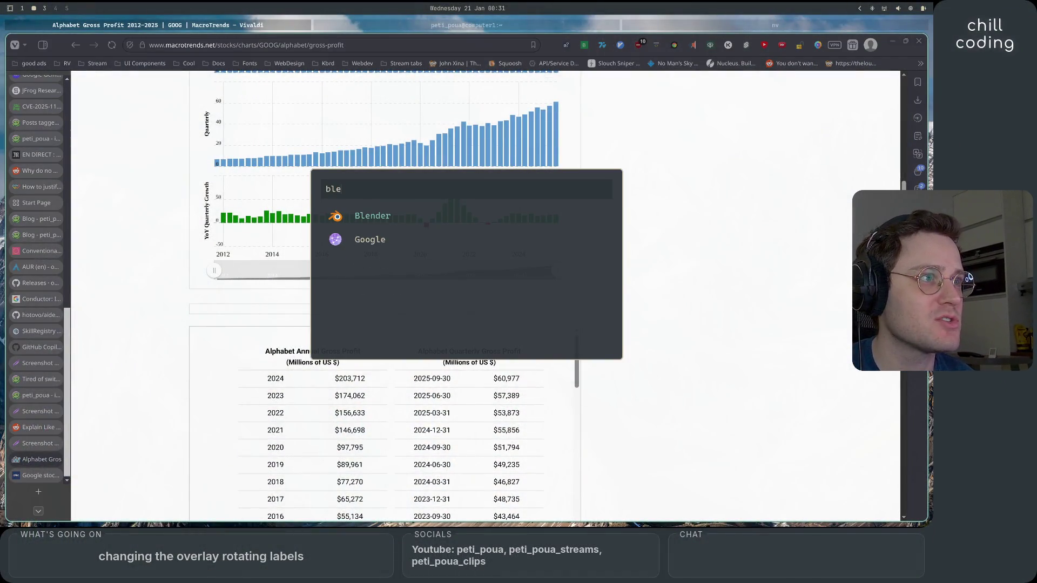
pyautogui.press('Return')
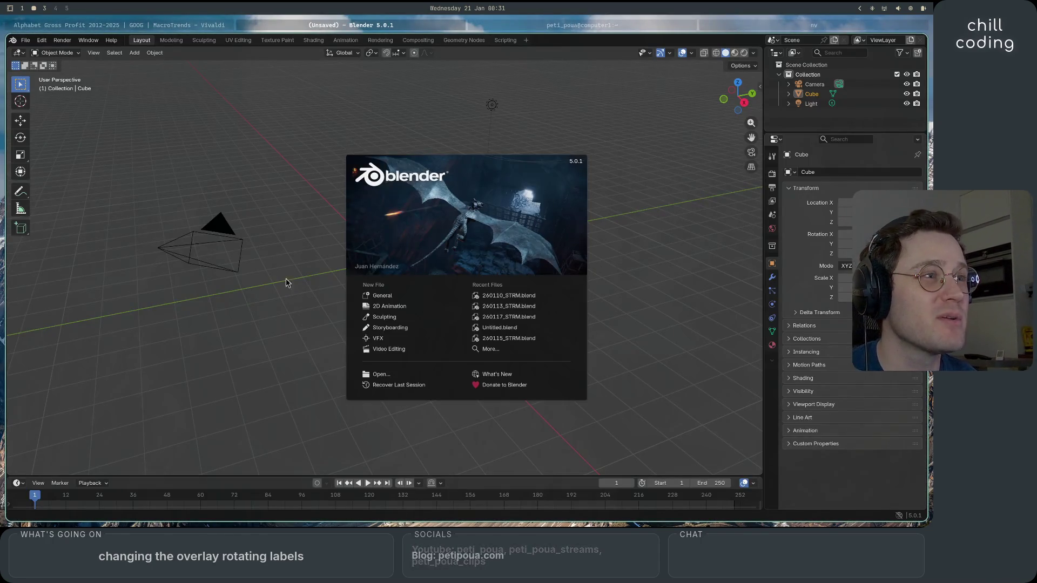
pyautogui.click(418, 352)
pyautogui.click(25, 40)
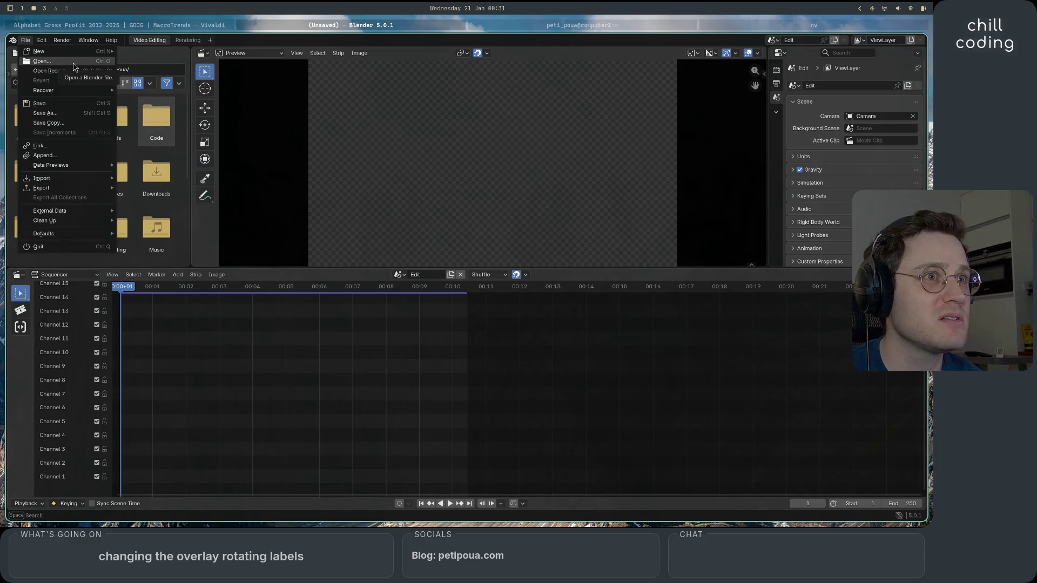
pyautogui.moveTo(65, 70)
pyautogui.click(154, 72)
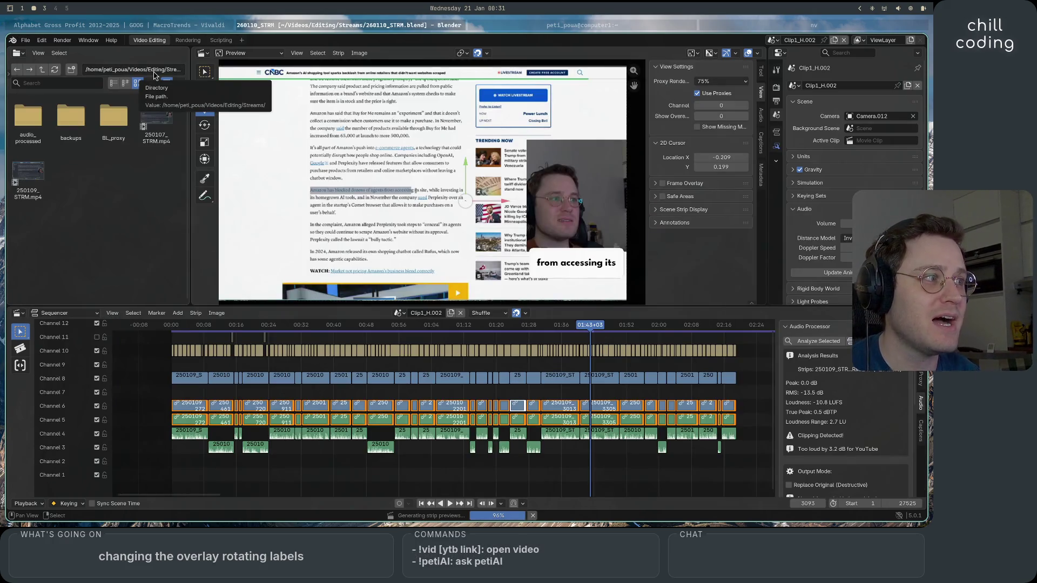
# - Show the Auto Captions sidebar panel, briefly checking the proxy settings along the way
pyautogui.click(920, 432)
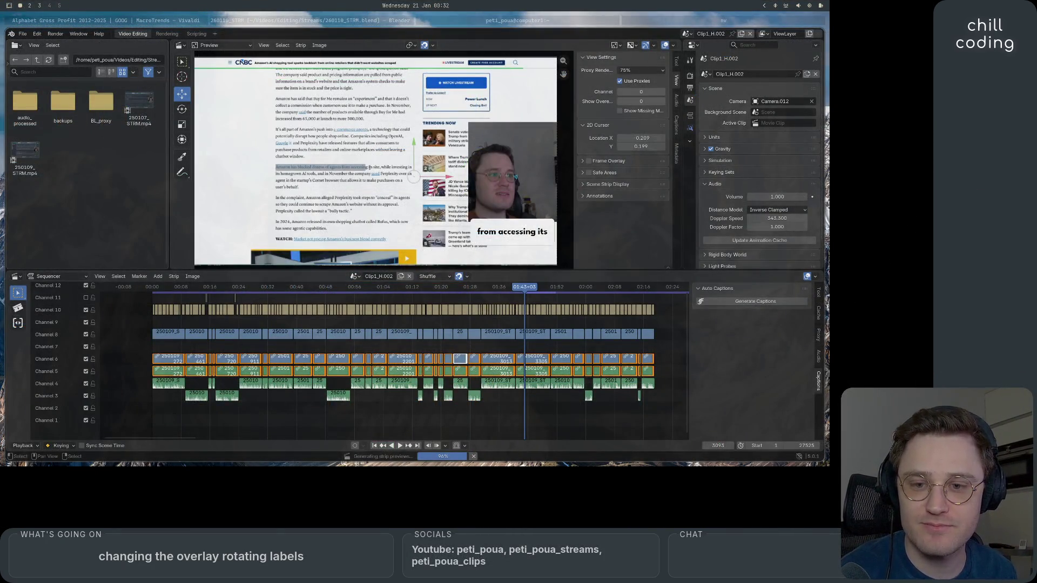
pyautogui.click(818, 354)
pyautogui.click(818, 336)
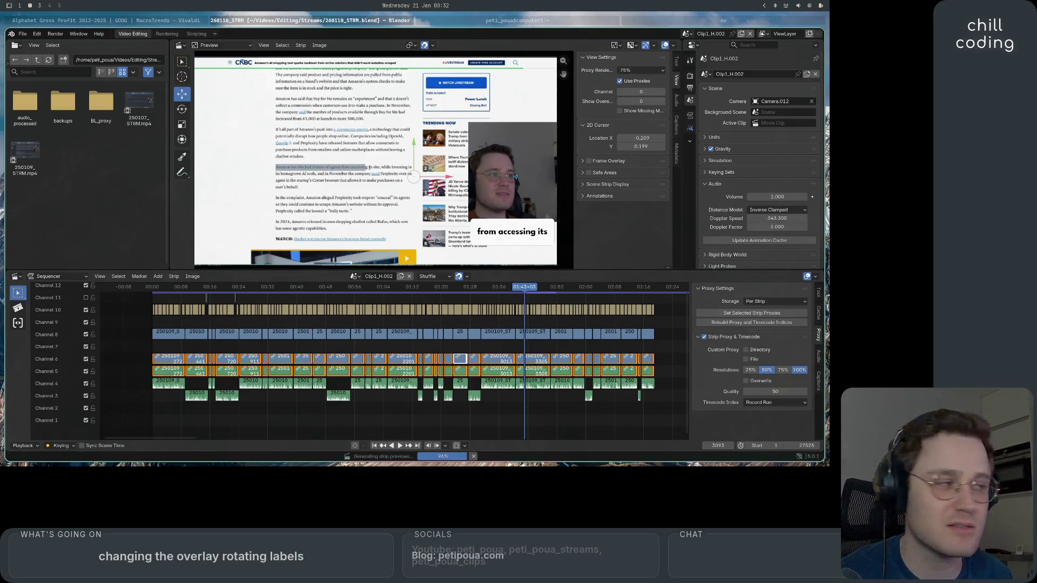
pyautogui.click(819, 379)
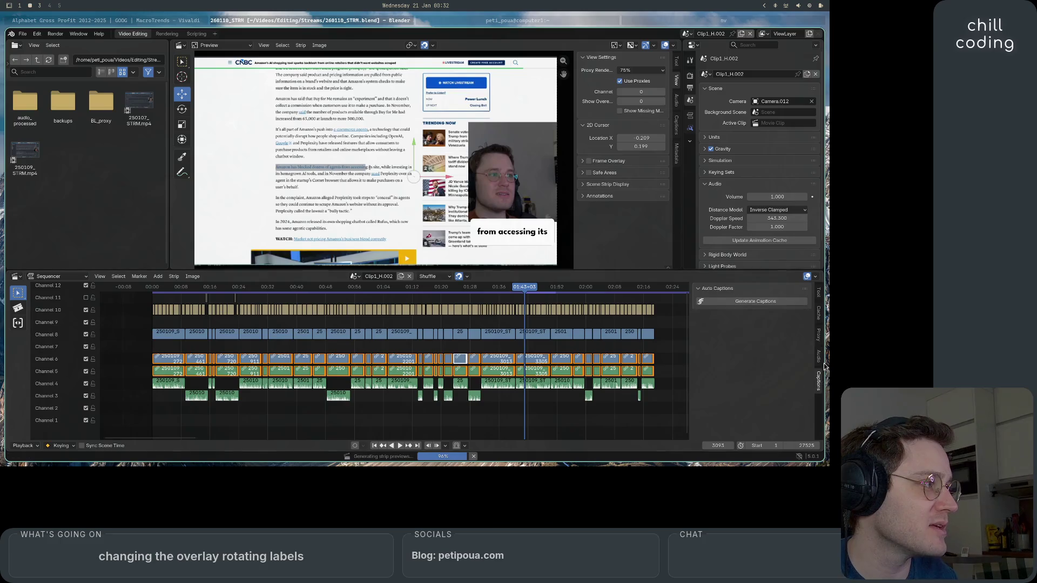
pyautogui.click(37, 34)
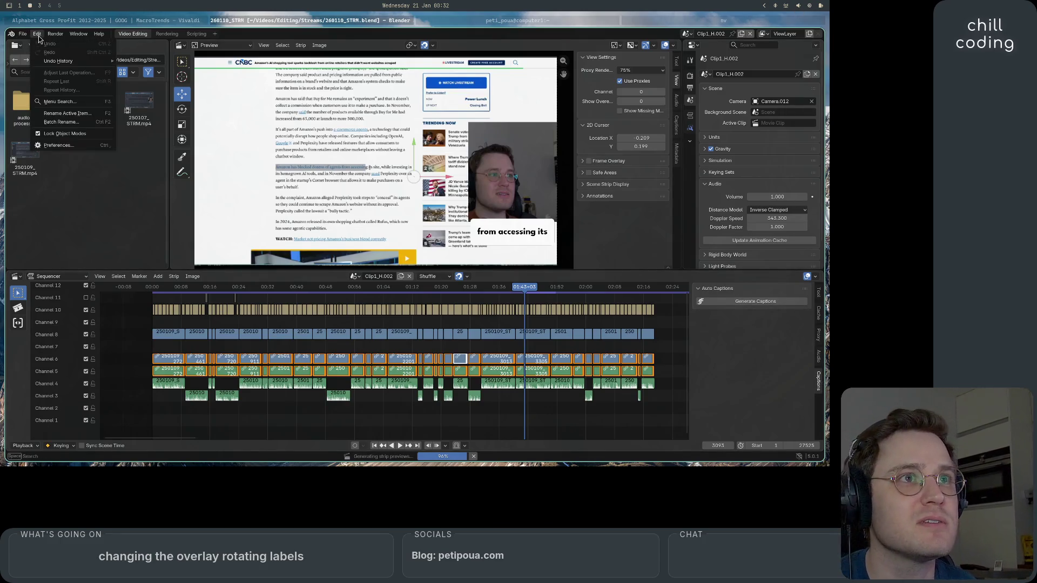
# - Enable the VSE Silence Cutter add-on in Preferences, then set the playhead near frame 38
pyautogui.click(59, 145)
pyautogui.click(93, 263)
pyautogui.click(84, 264)
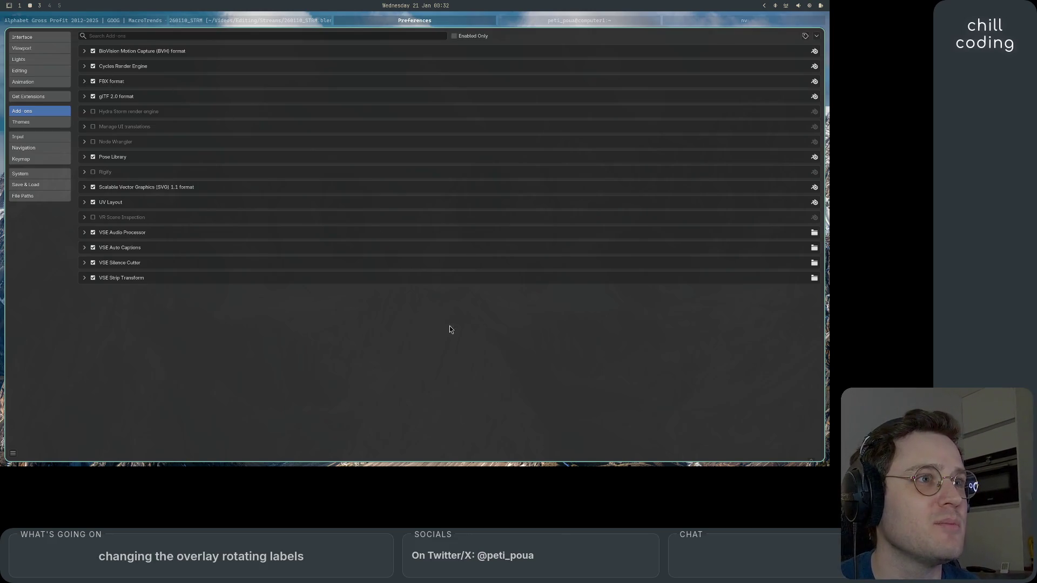
pyautogui.press('super+q')
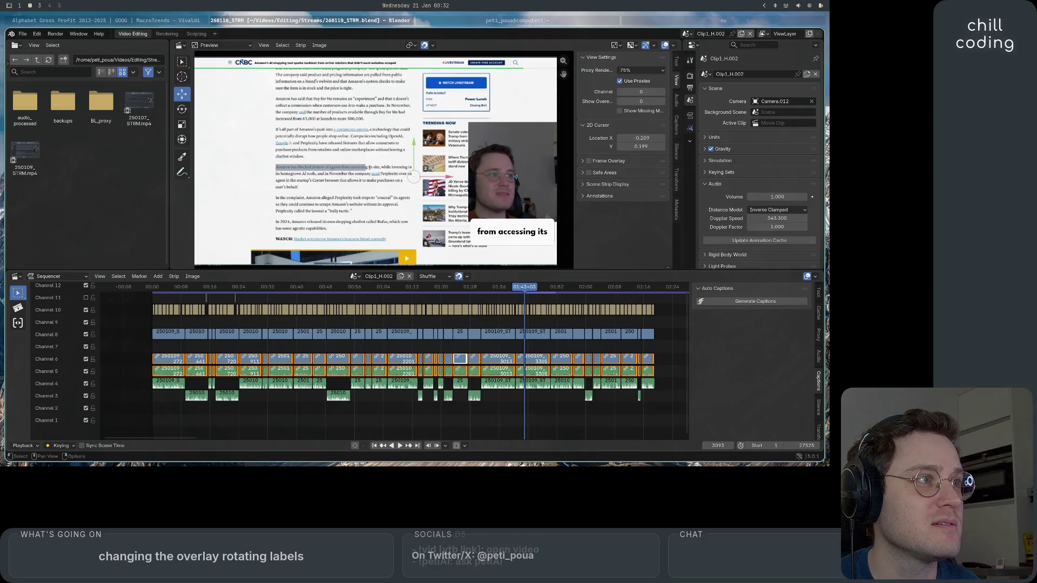
pyautogui.click(154, 294)
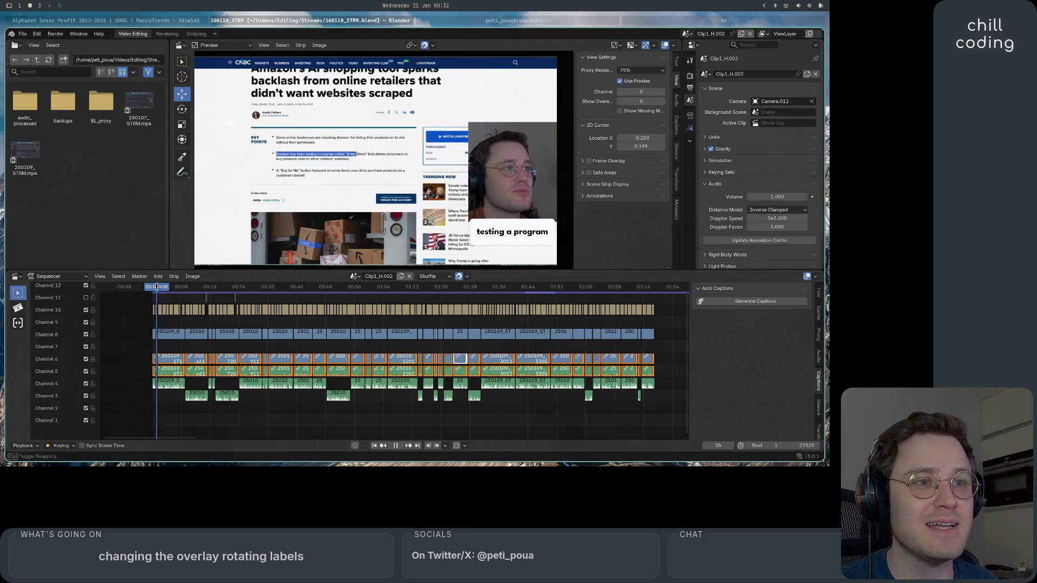
# - Play the edit, mute channel 5 during playback, then stop
pyautogui.press('space')
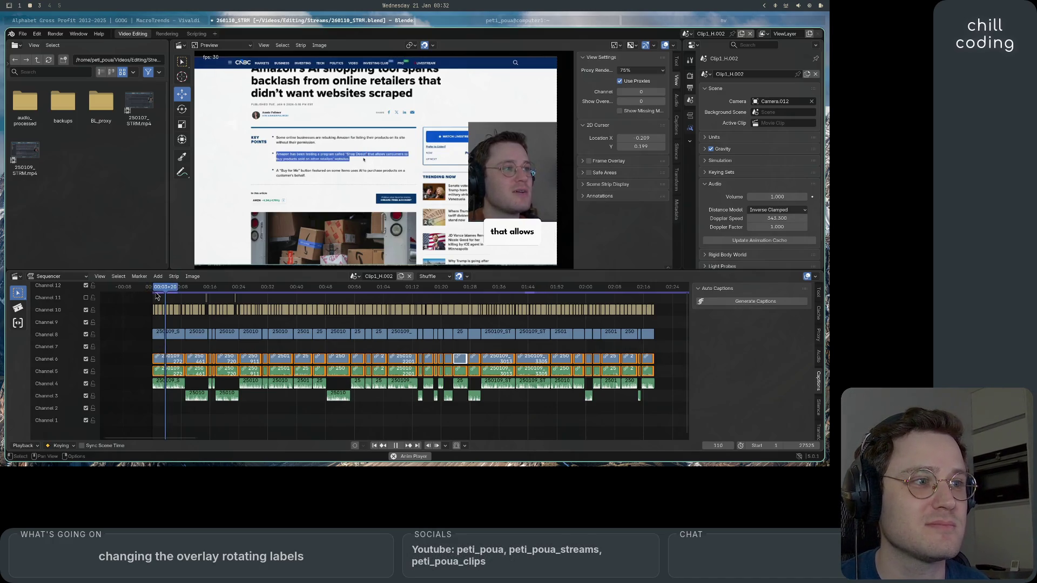
pyautogui.click(86, 371)
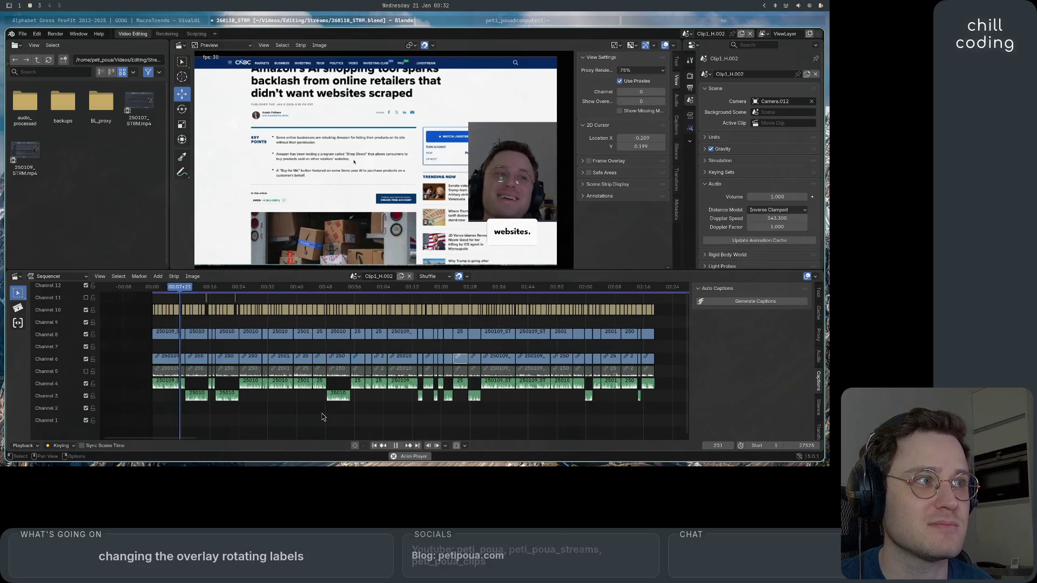
pyautogui.press('space')
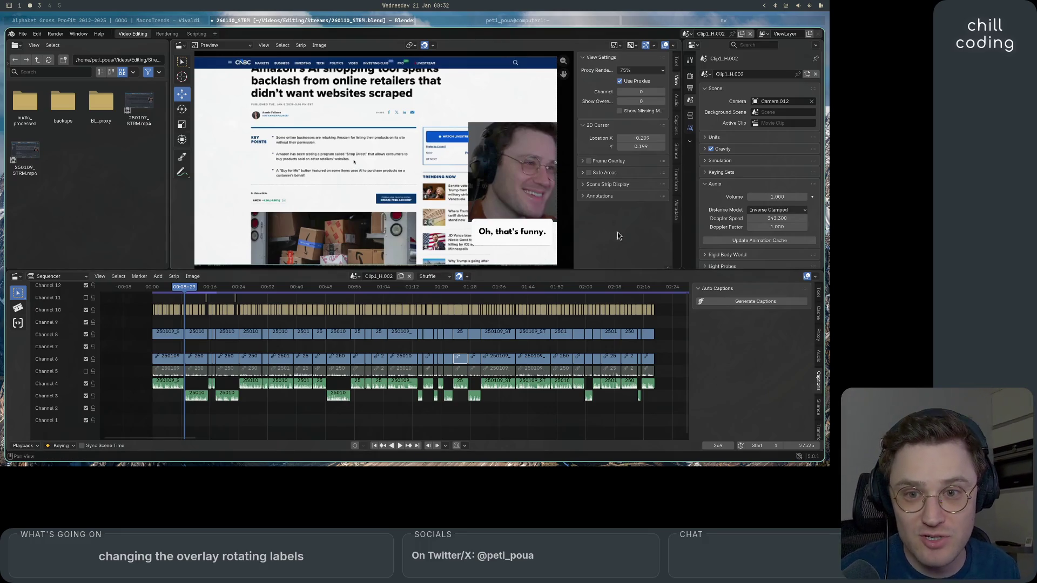
# - Select a channel 8 strip and show its Strip Transform settings
pyautogui.scroll(-1, 820, 429)
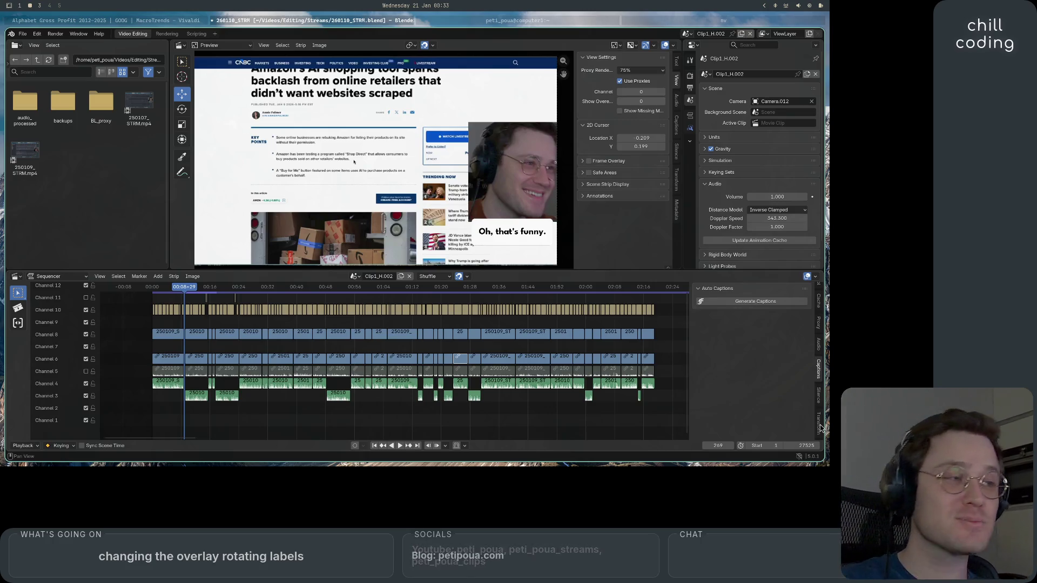
pyautogui.click(402, 334)
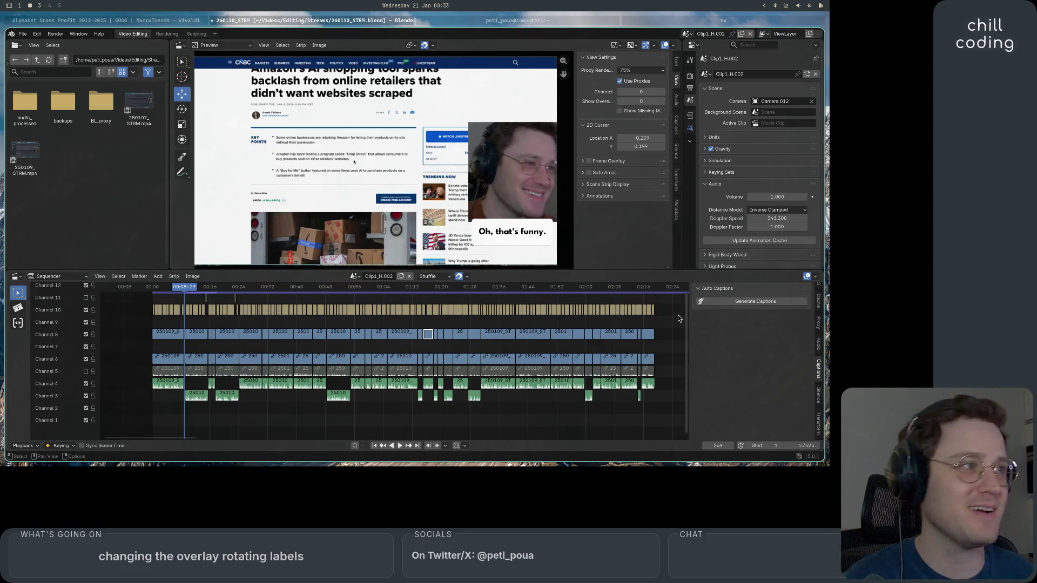
pyautogui.click(818, 421)
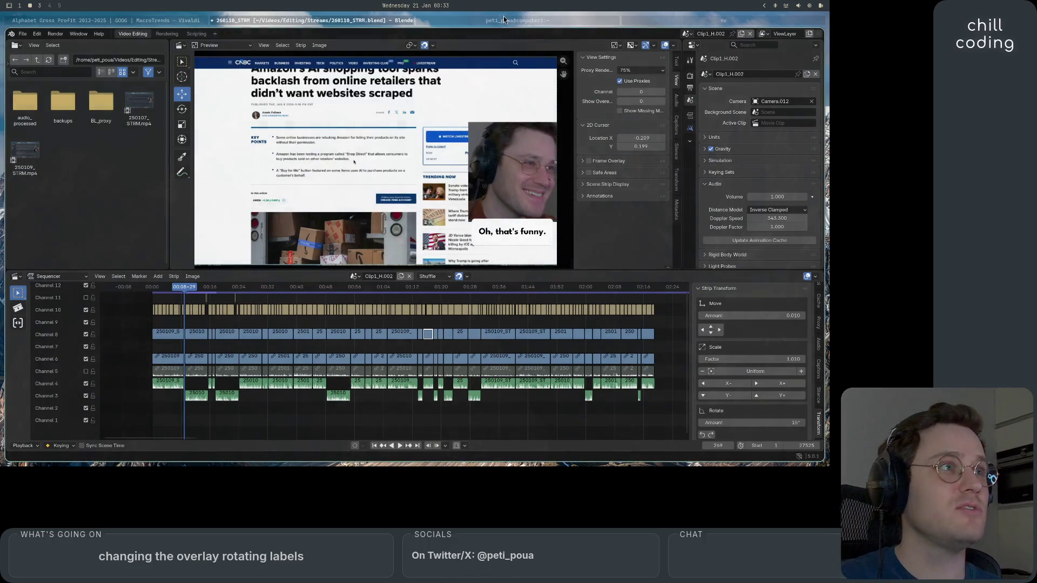
pyautogui.click(182, 22)
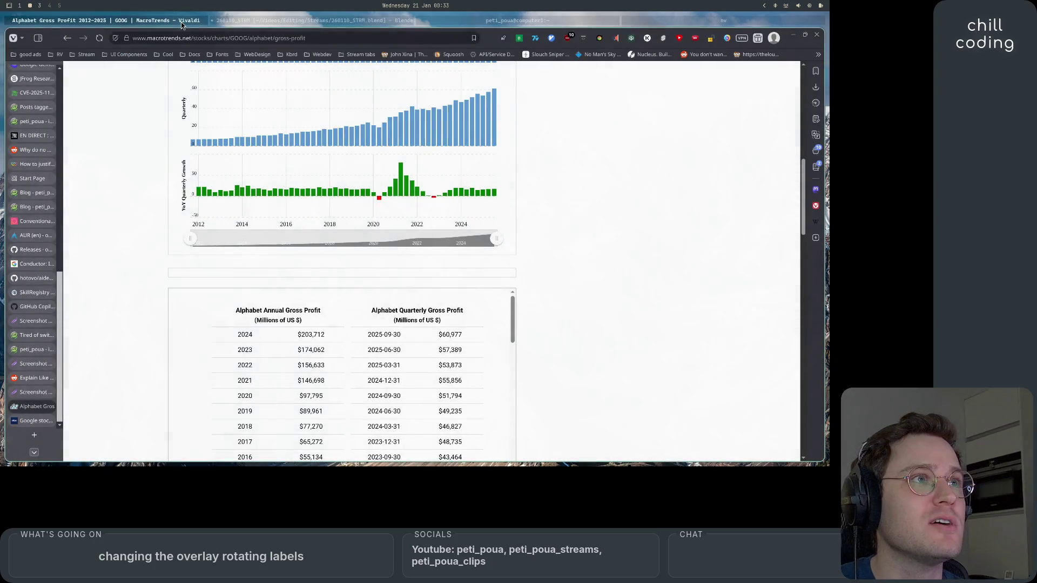
# - Open the Feedback page via the 'give feedback' footer link on the petipoua.com home tab
pyautogui.click(33, 349)
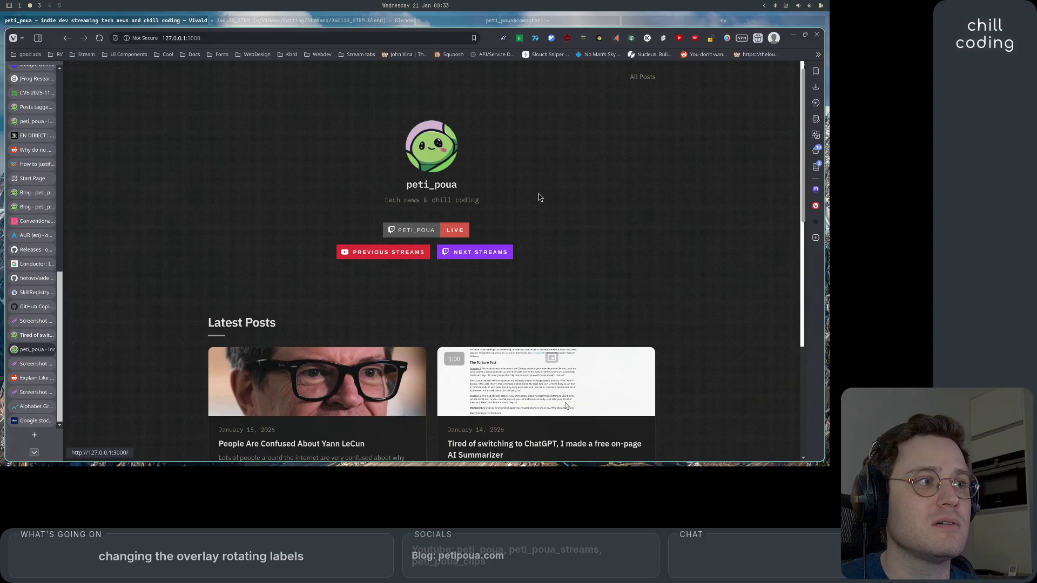
pyautogui.scroll(-15, 459, 216)
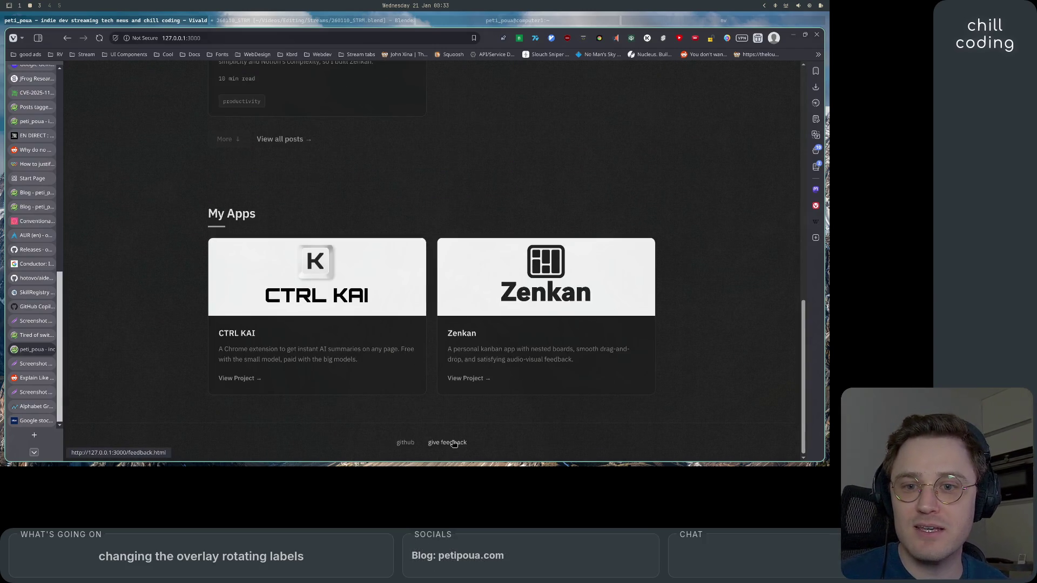
pyautogui.click(454, 444)
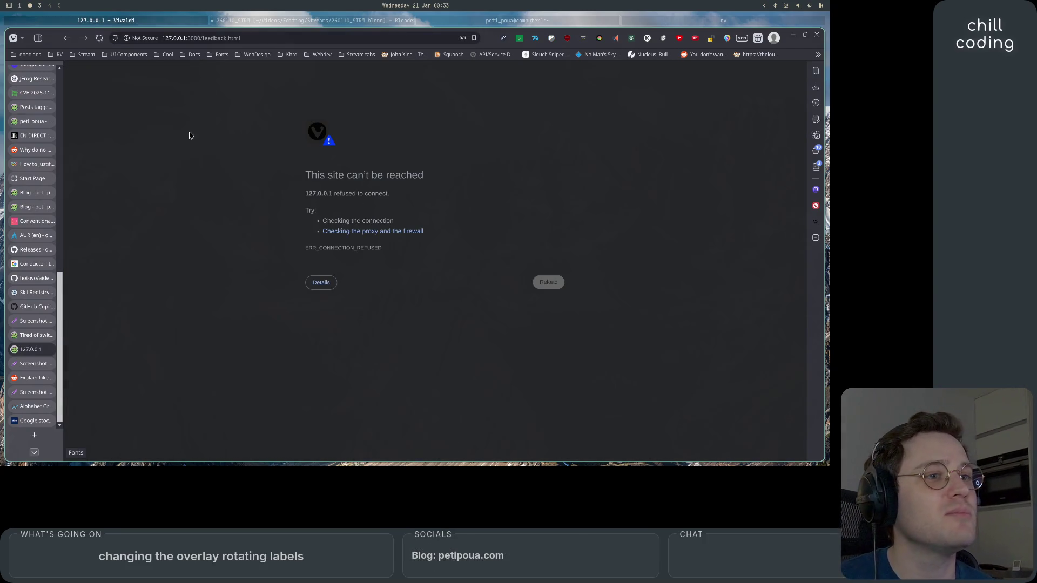
pyautogui.click(34, 334)
pyautogui.scroll(3, 33, 362)
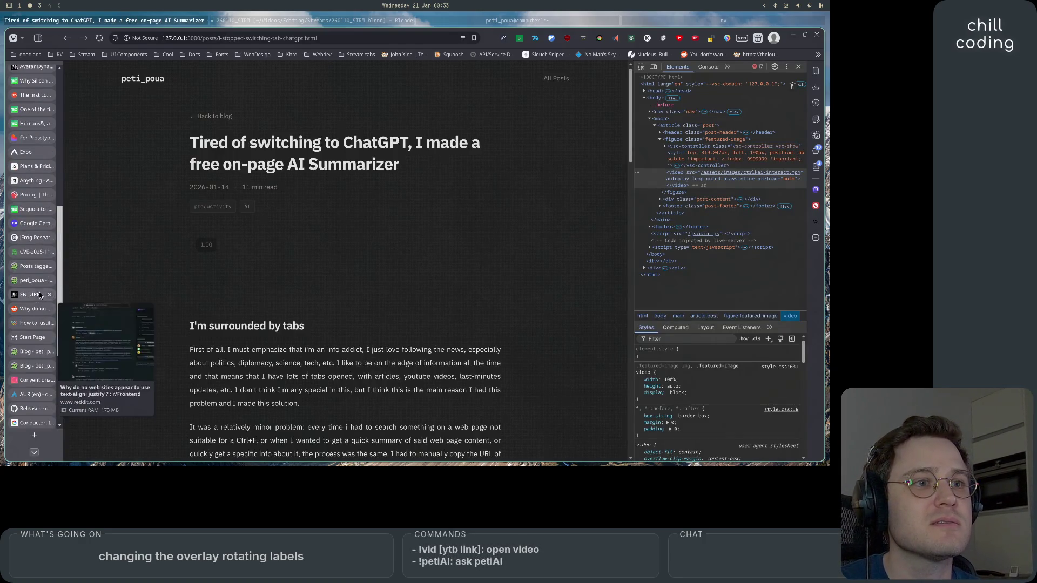
pyautogui.click(33, 352)
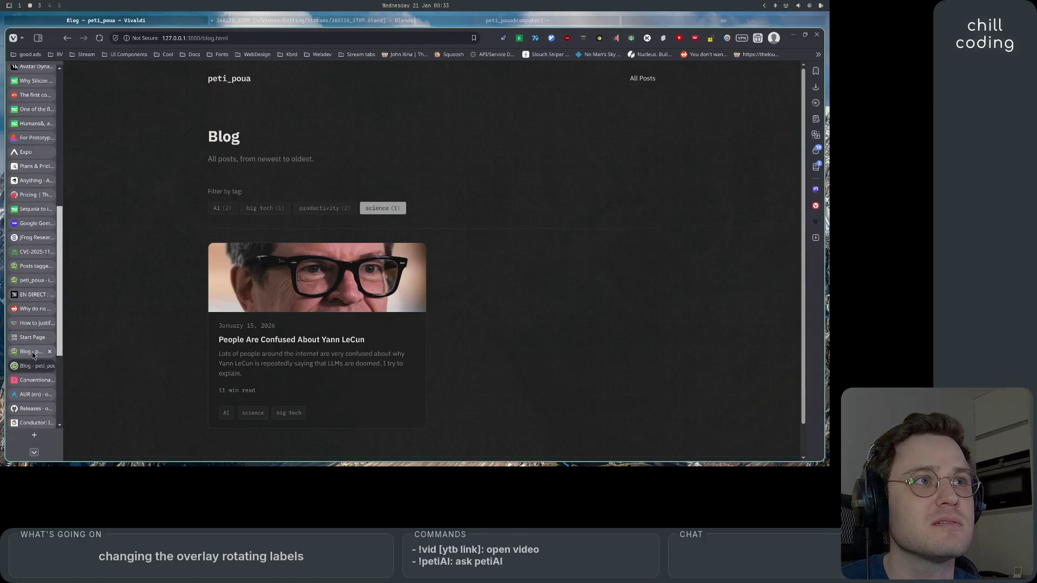
pyautogui.click(34, 265)
pyautogui.click(52, 280)
pyautogui.scroll(-10, 112, 284)
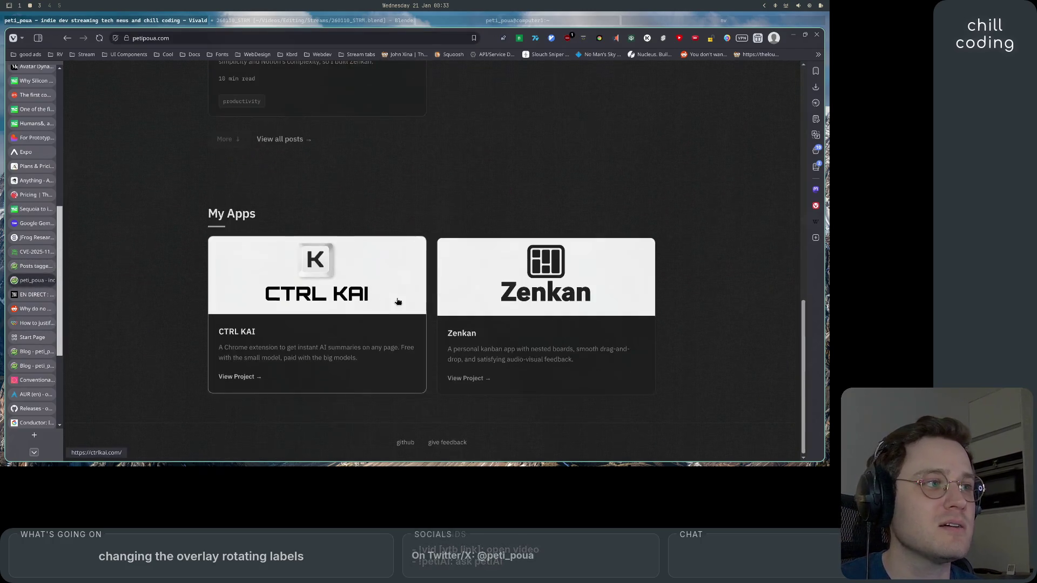
pyautogui.click(449, 443)
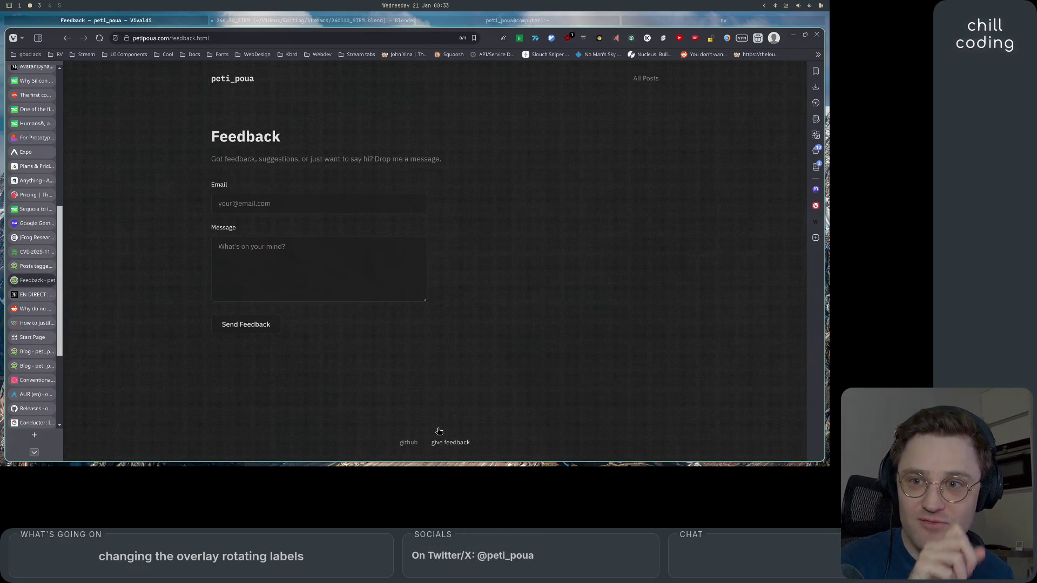
# - Autofill the Email field with the saved address, delete its numeric '+' suffix, and focus the Message box
pyautogui.click(280, 203)
pyautogui.click(299, 273)
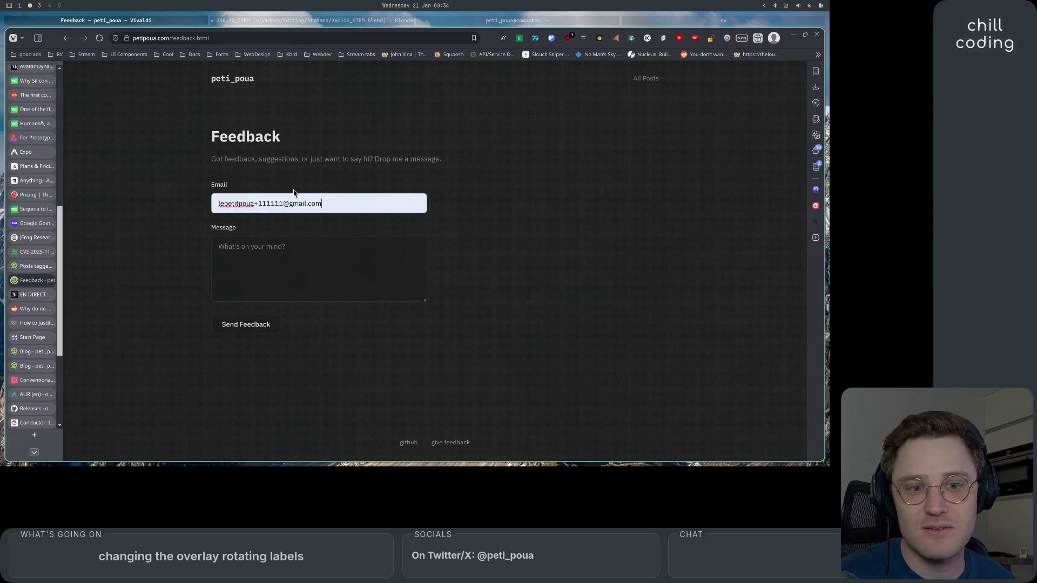
pyautogui.moveTo(348, 206); pyautogui.dragTo(193, 202)
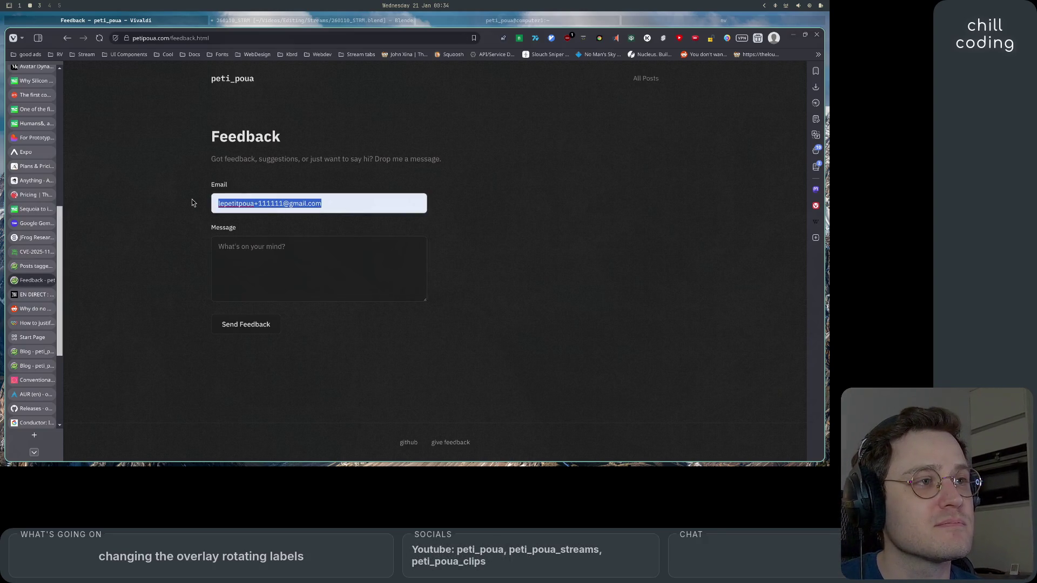
pyautogui.click(193, 203)
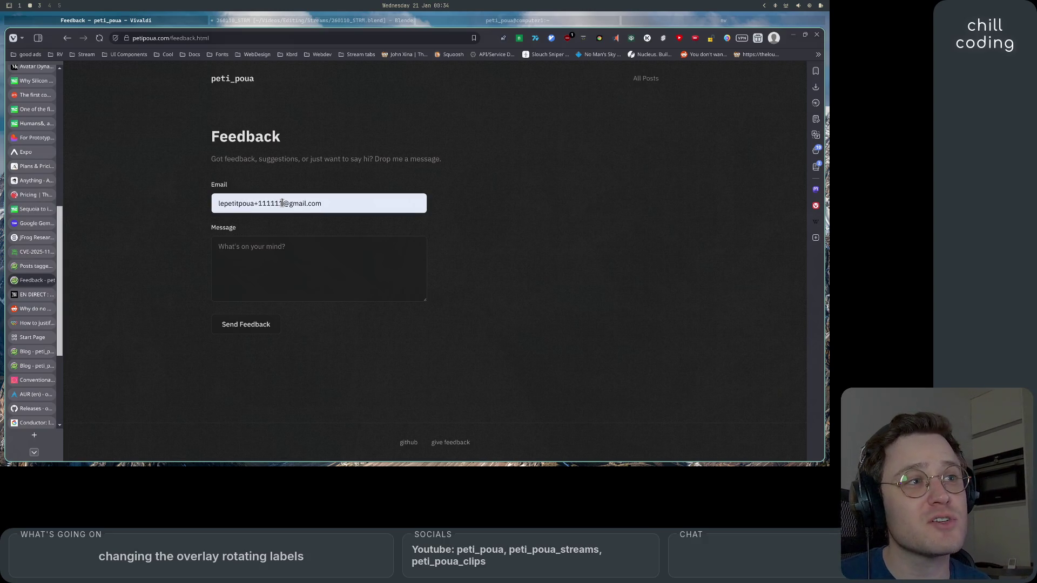
pyautogui.moveTo(281, 203); pyautogui.dragTo(255, 203)
pyautogui.press('BackSpace')
pyautogui.moveTo(324, 203); pyautogui.dragTo(203, 201)
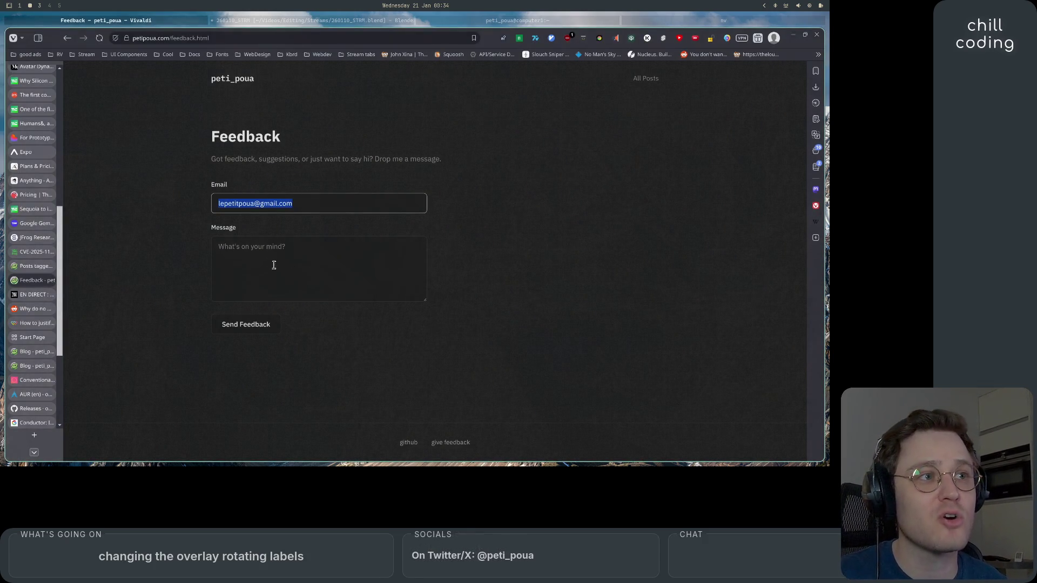
pyautogui.click(349, 259)
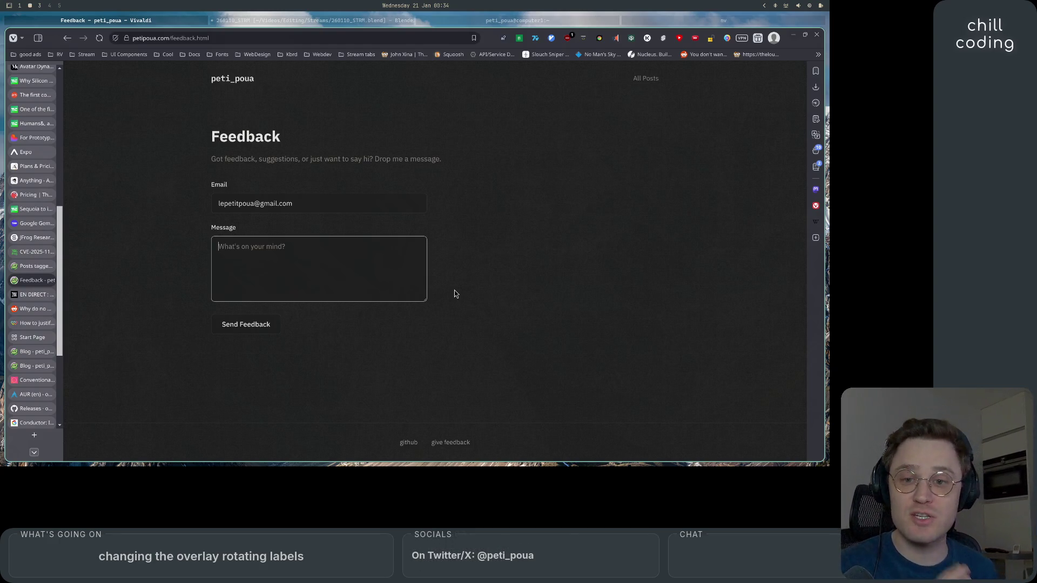
pyautogui.click(348, 21)
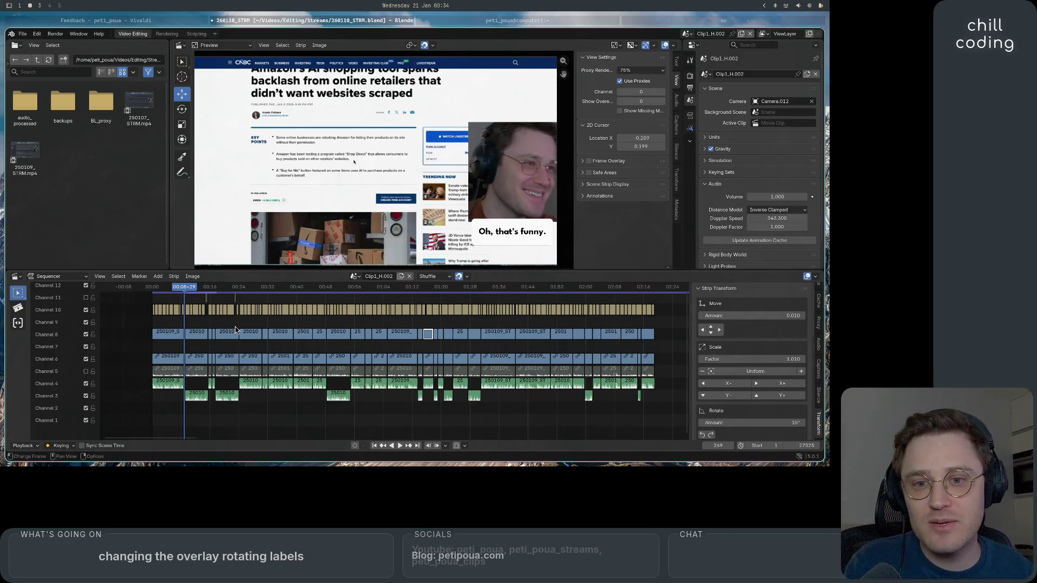
# - Play and stop the edit, zoom into the sequencer, and enable Channel 11's caption strips
pyautogui.press('space')
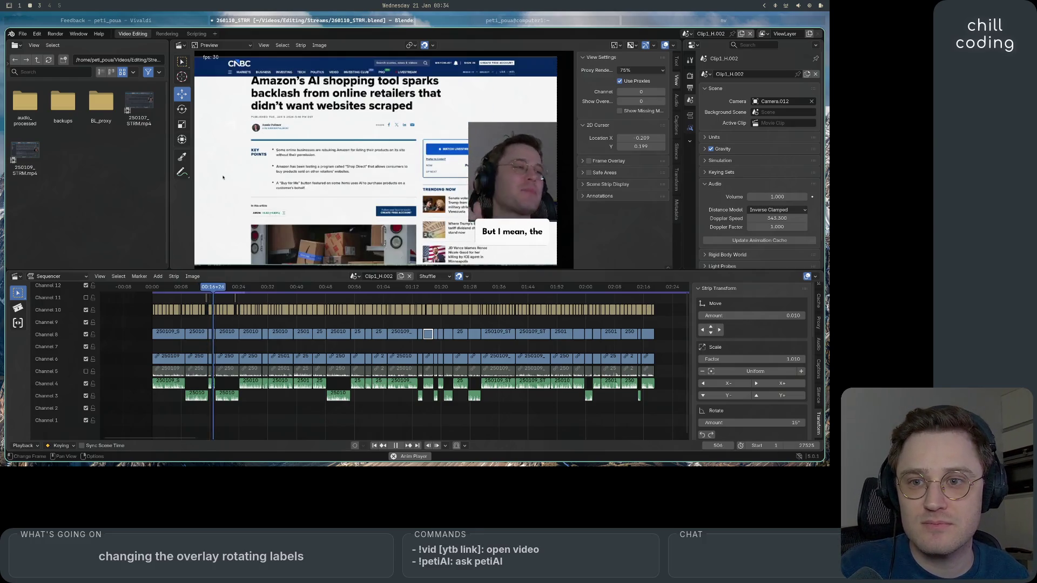
pyautogui.press('space')
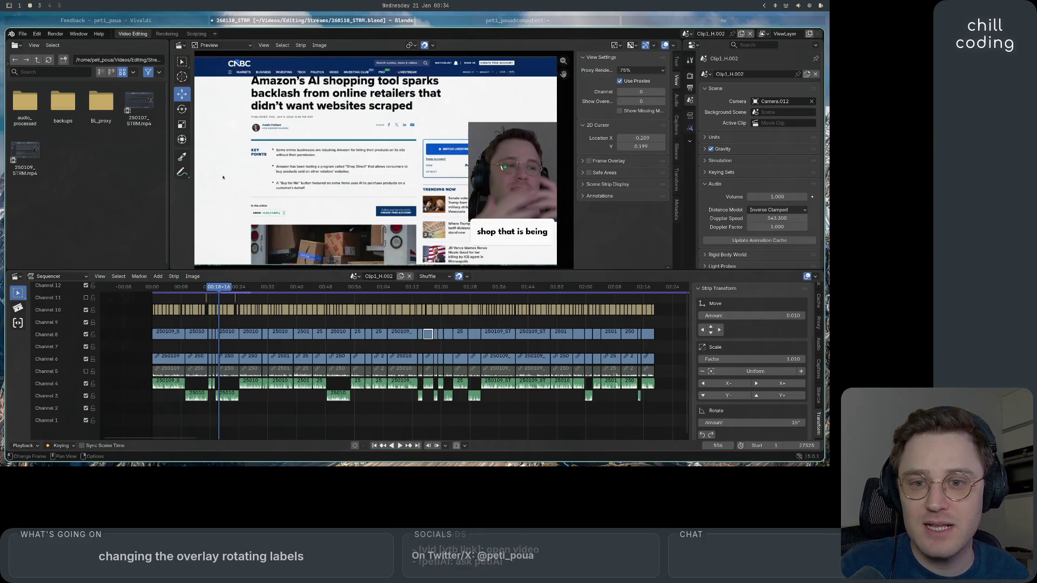
pyautogui.scroll(5, 238, 338)
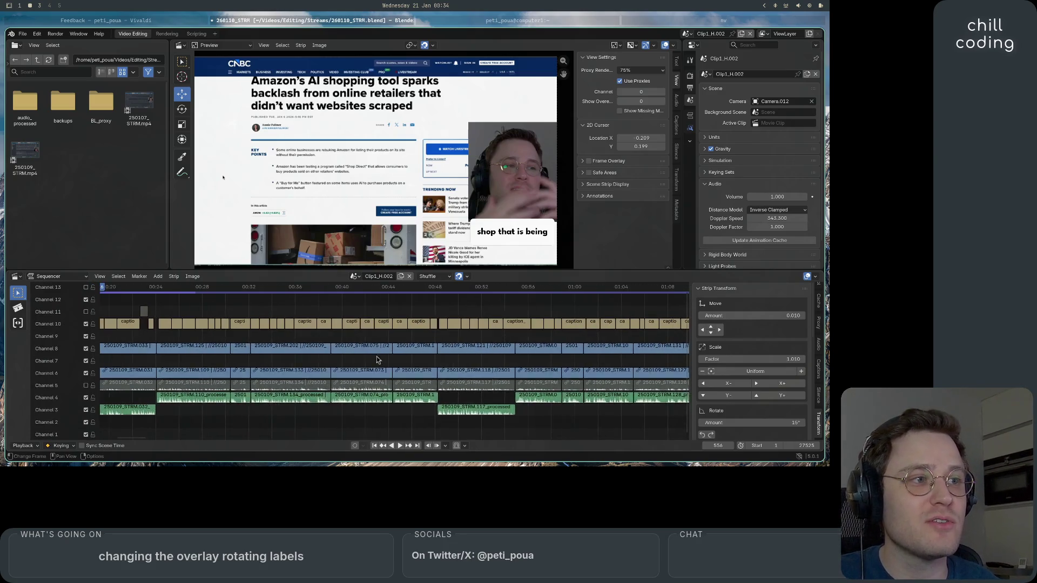
pyautogui.hscroll(-5, 400, 356)
pyautogui.scroll(3, 335, 355)
pyautogui.scroll(2, 335, 355)
pyautogui.click(85, 312)
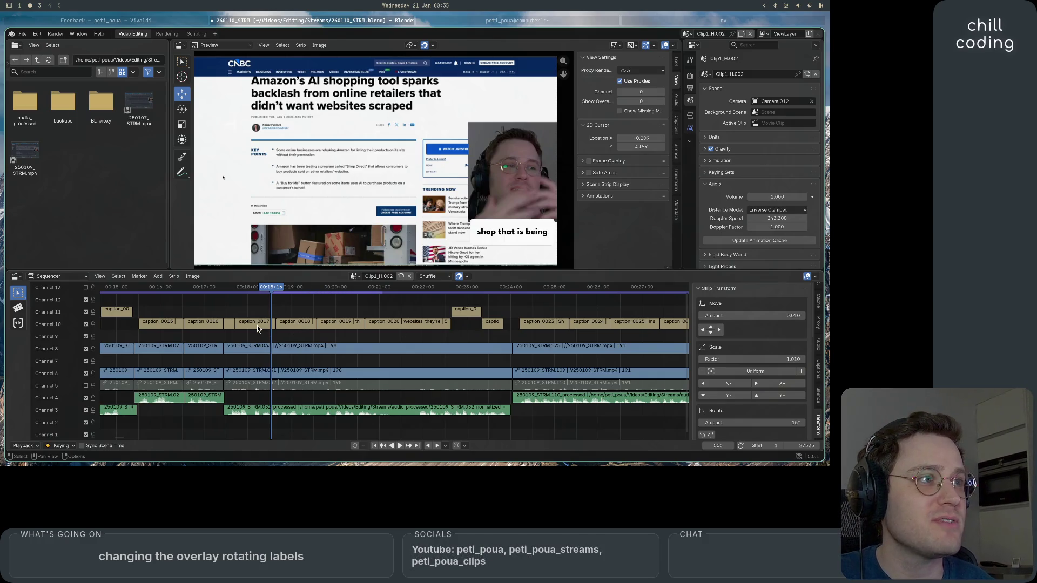
# - Select caption_0017 and open its text field in the Strip tab
pyautogui.click(274, 328)
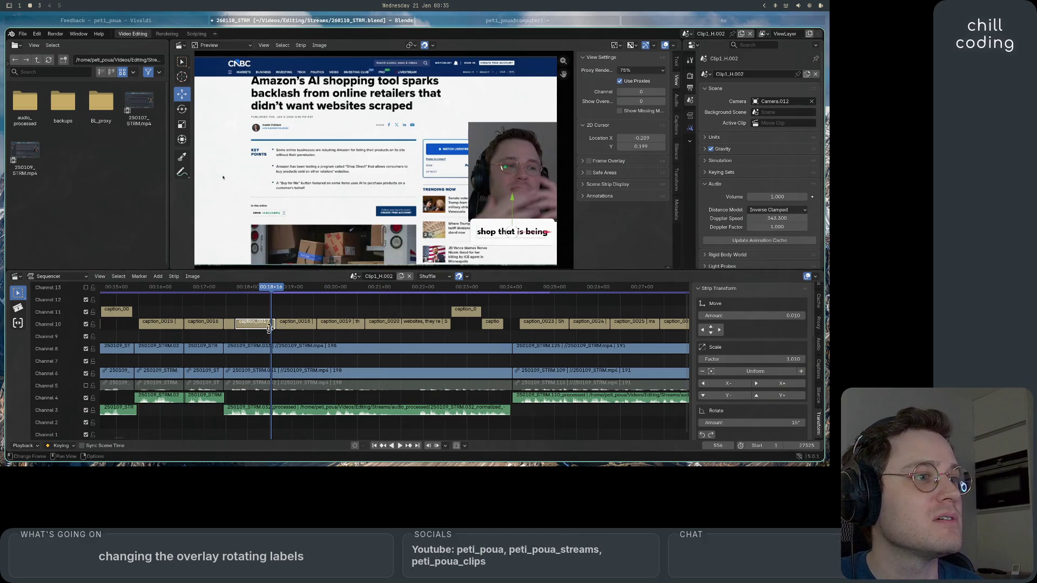
pyautogui.click(690, 116)
pyautogui.click(755, 102)
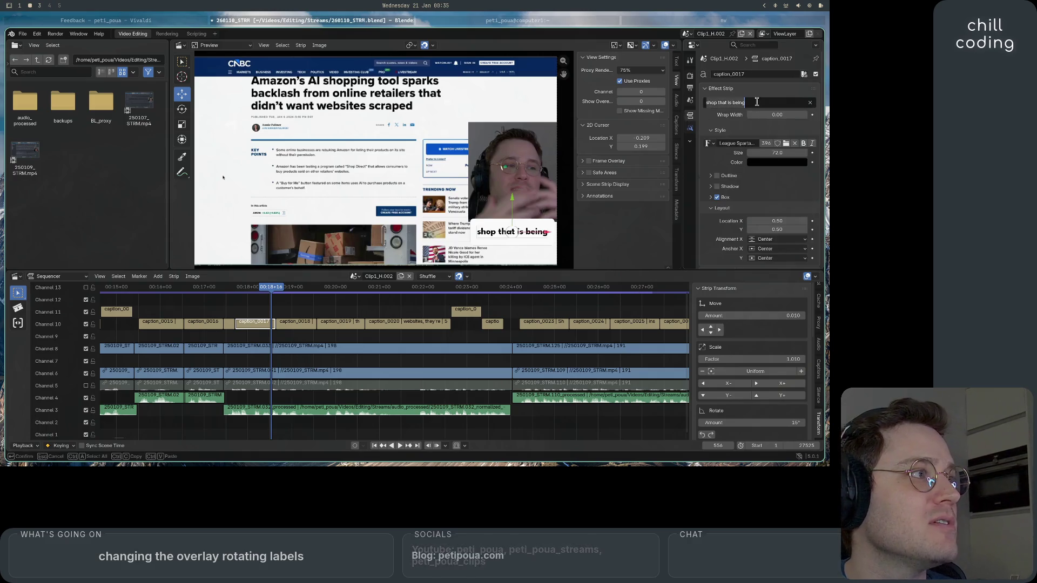
# - Clear caption_0017's text, retype 'shop that is being' and confirm it
pyautogui.press('BackSpace')
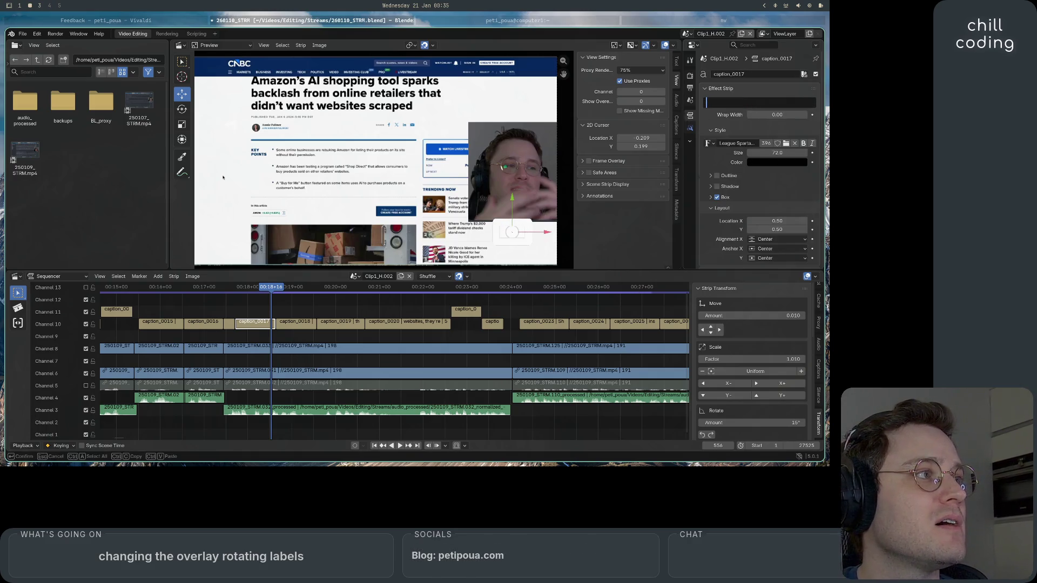
pyautogui.write('shop that is being')
pyautogui.press('Return')
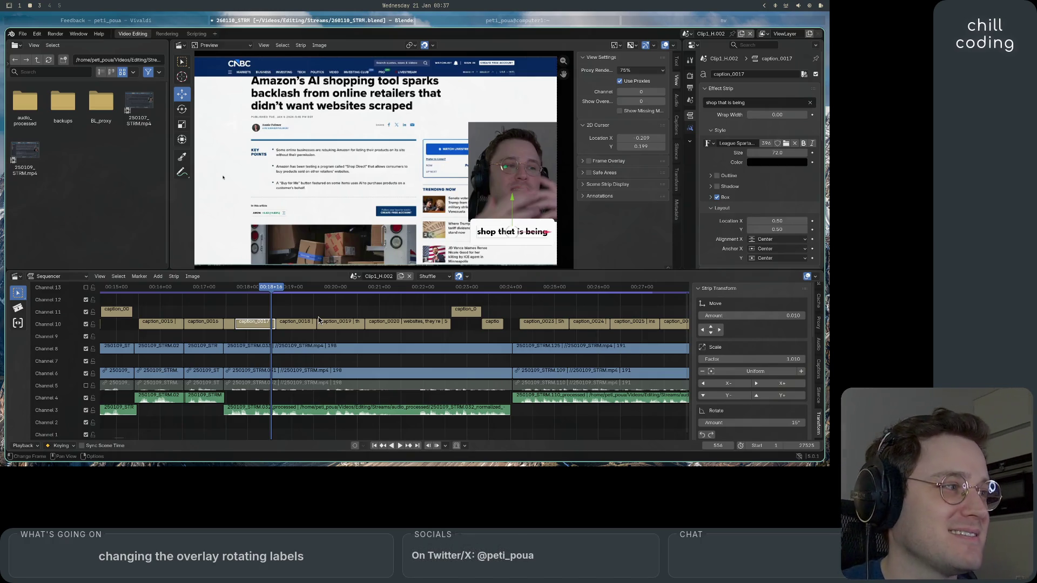
# - Deselect all strips, move the playhead to about 00:24, zoom out, and show the loudness analysis (-10.8 LUFS)
pyautogui.hotkey('alt', 'a')
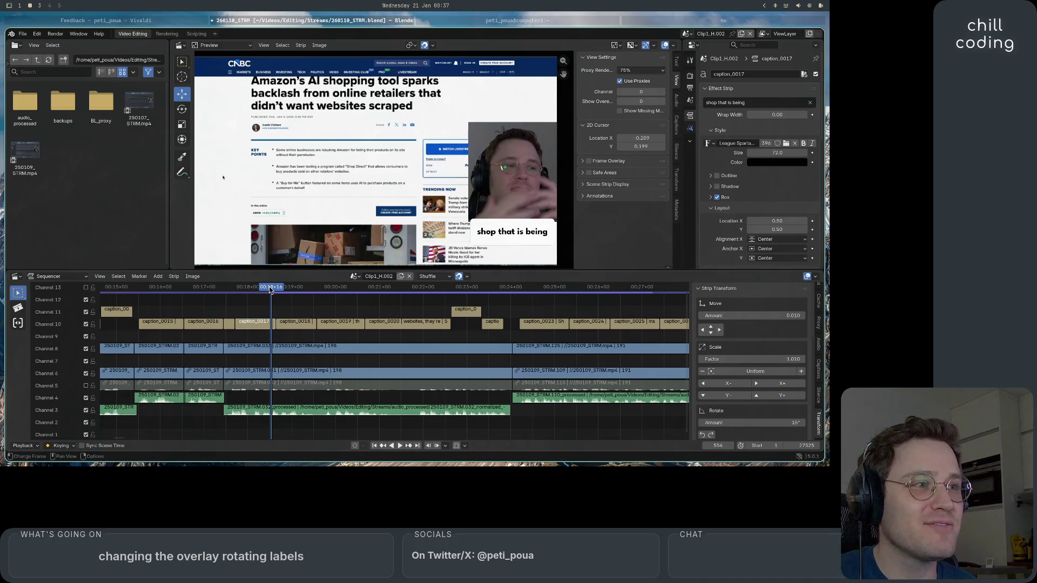
pyautogui.moveTo(278, 290); pyautogui.dragTo(515, 292)
pyautogui.scroll(-4, 486, 378)
pyautogui.scroll(-4, 486, 378)
pyautogui.scroll(-3, 483, 411)
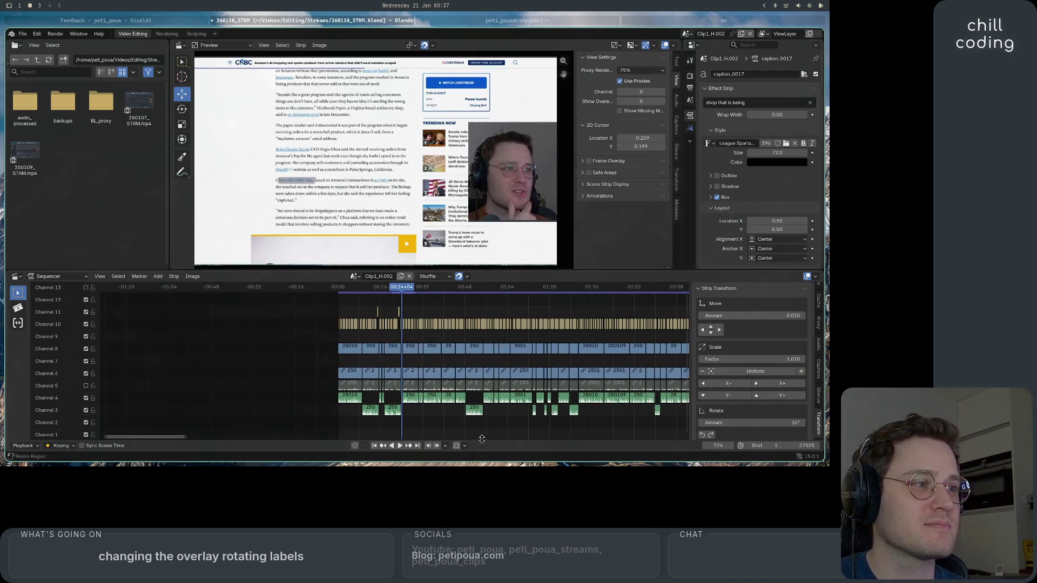
pyautogui.hscroll(5, 482, 432)
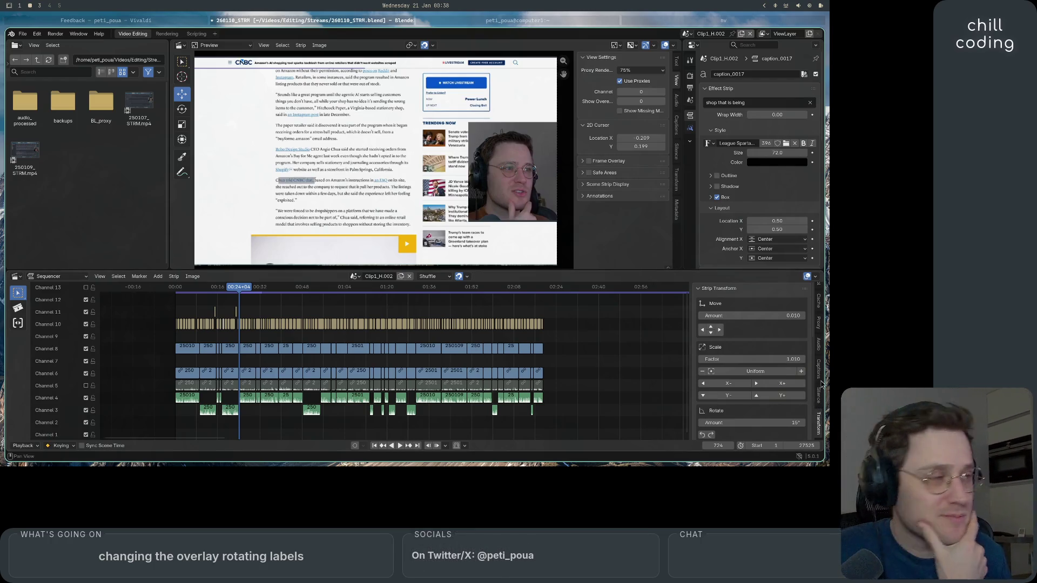
pyautogui.click(821, 351)
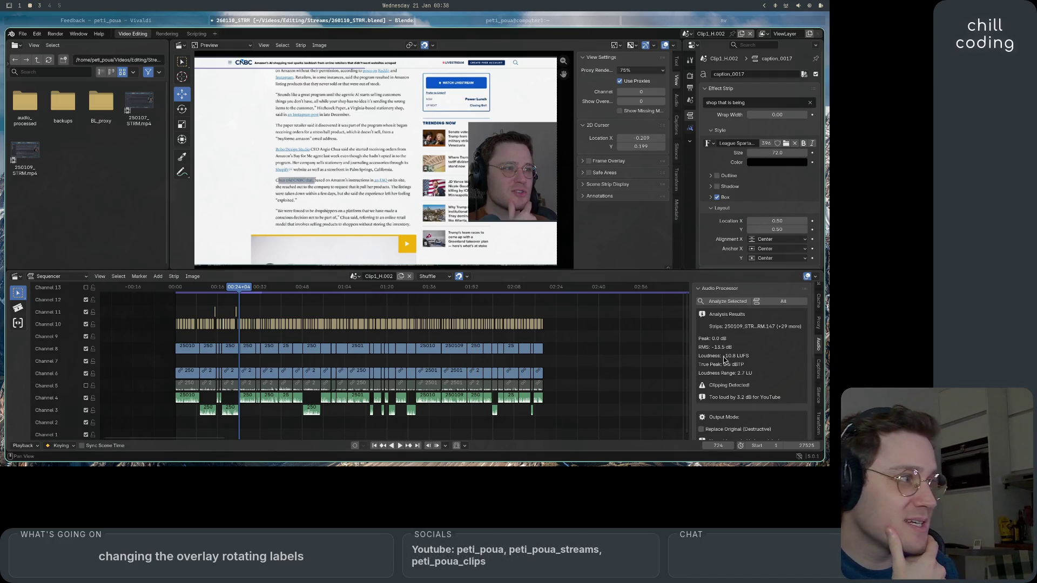